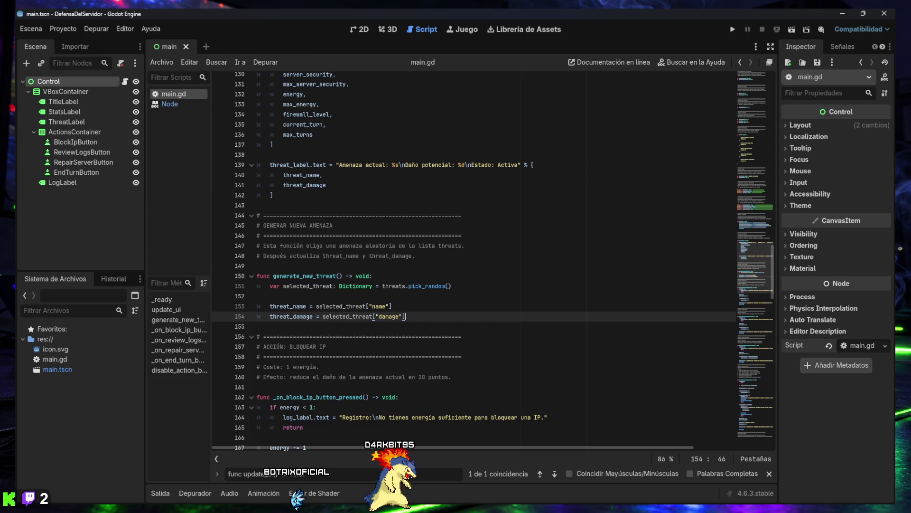
Select all of main.gd and scroll down to disable_action_buttons() at line 277.
{"action": "key", "text": "ctrl+a"}
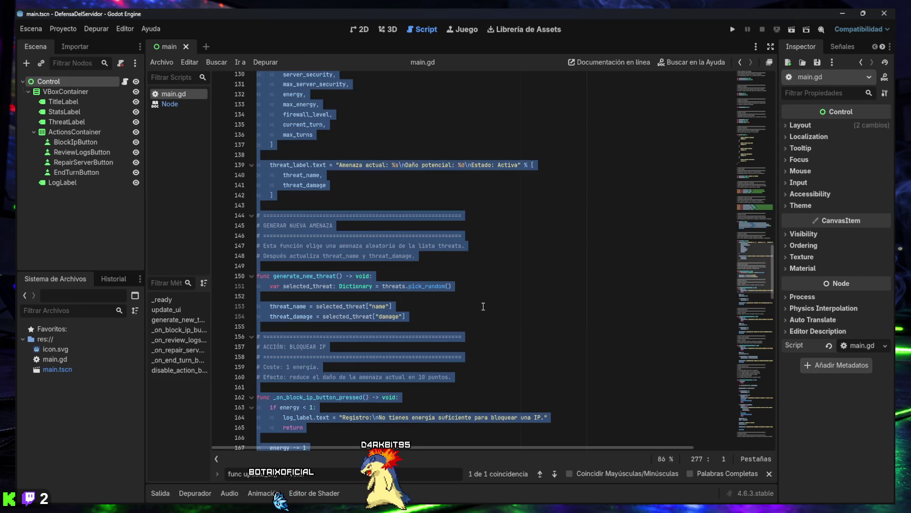
{"action": "scroll", "coordinate": [482, 299], "scroll_direction": "down", "scroll_amount": 10}
{"action": "scroll", "coordinate": [483, 297], "scroll_direction": "down", "scroll_amount": 10}
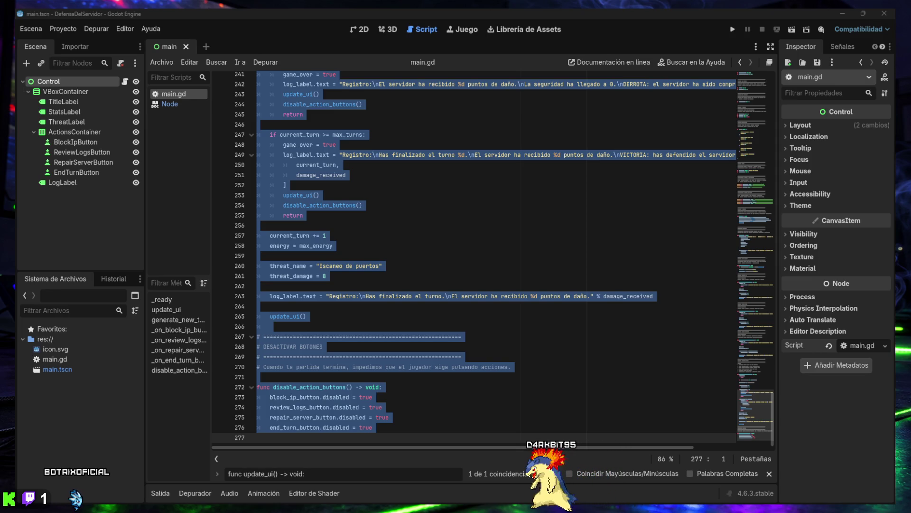
Find _on_end_turn_button_pressed and select its threat_name 'Escaneo de puertos' and threat_damage 8 lines.
{"action": "key", "text": "ctrl+a"}
{"action": "type", "text": "_on_end_turn_button_pressed()"}
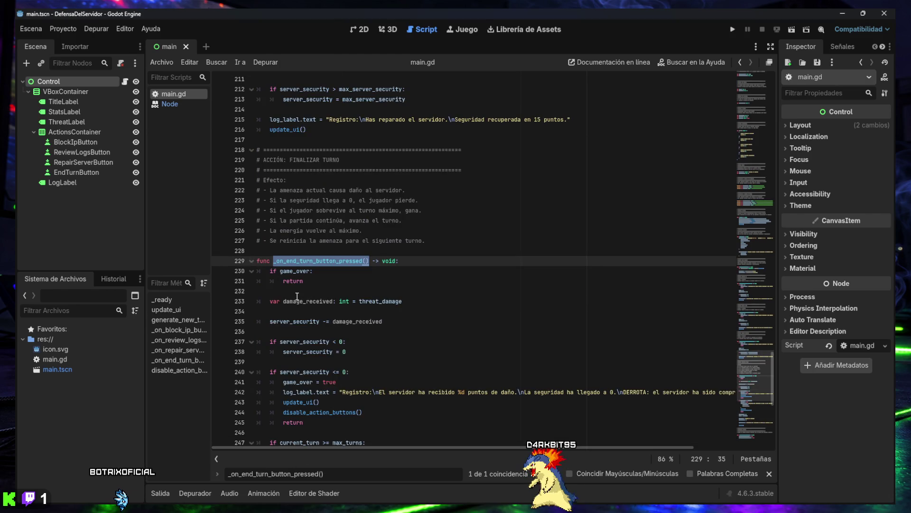
{"action": "scroll", "coordinate": [314, 289], "scroll_direction": "down", "scroll_amount": 5}
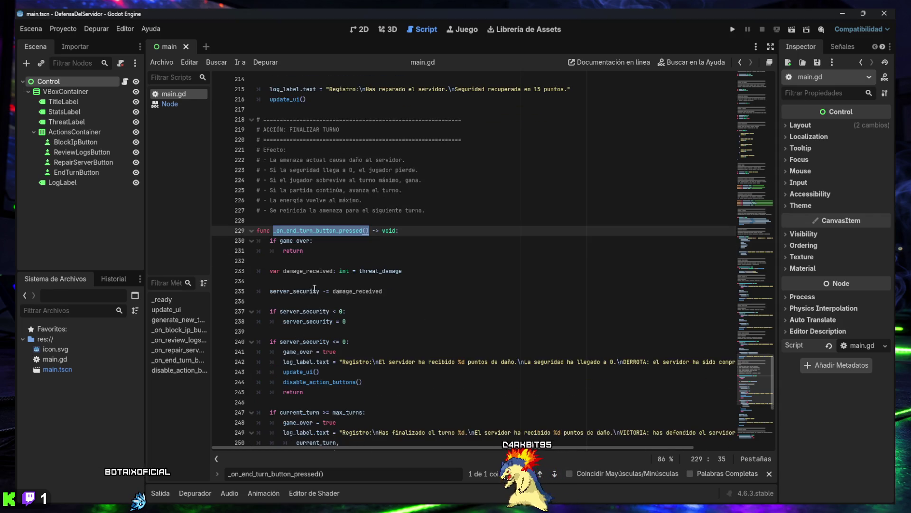
{"action": "scroll", "coordinate": [315, 289], "scroll_direction": "down", "scroll_amount": 1}
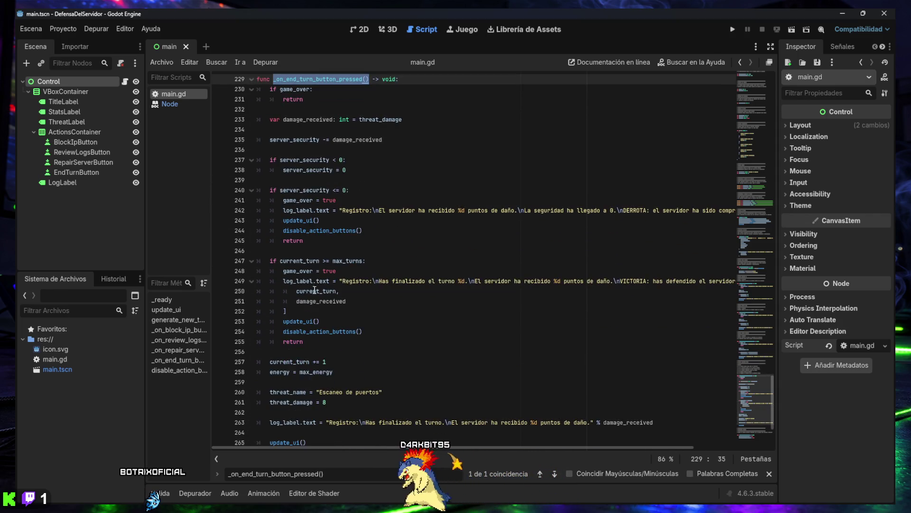
{"action": "scroll", "coordinate": [321, 303], "scroll_direction": "down", "scroll_amount": 1}
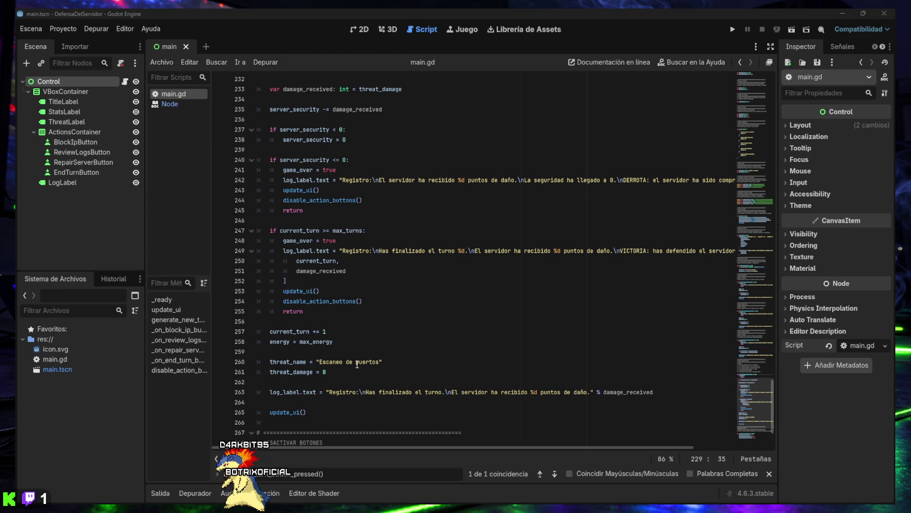
{"action": "left_click_drag", "start_coordinate": [332, 373], "coordinate": [286, 365]}
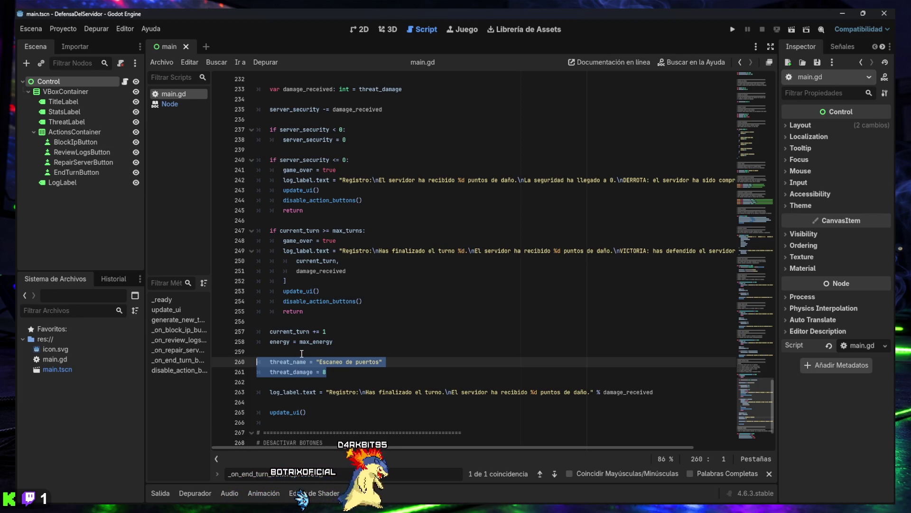
{"action": "left_click_drag", "start_coordinate": [301, 360], "coordinate": [328, 377]}
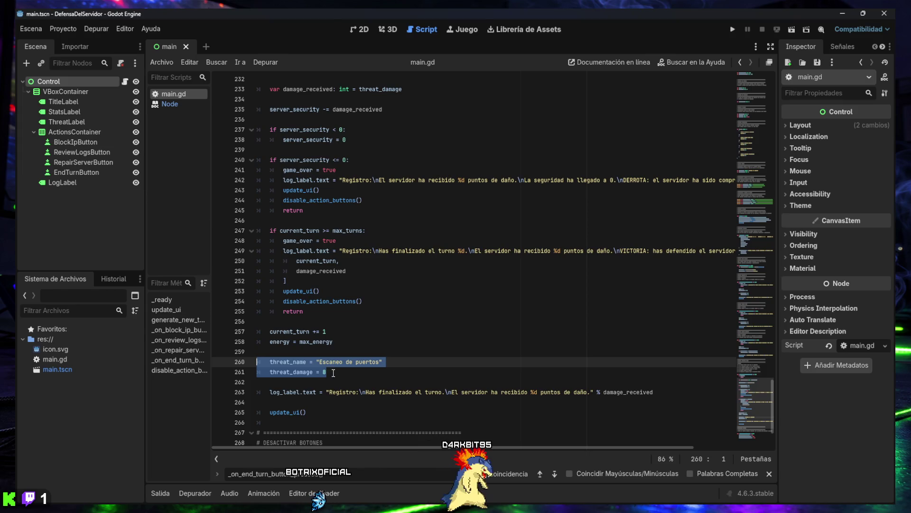
Replace the hard-coded threat lines with generate_new_threat(), then review the five-entry threats array.
{"action": "key", "text": "BackSpace"}
{"action": "type", "text": "generate_new_threat()"}
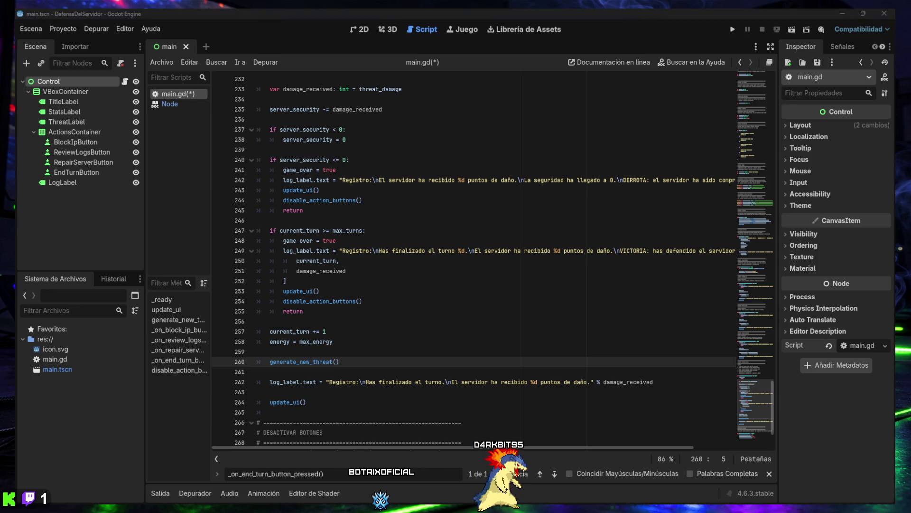
{"action": "left_click", "coordinate": [173, 361]}
{"action": "scroll", "coordinate": [376, 292], "scroll_direction": "down", "scroll_amount": 1}
{"action": "scroll", "coordinate": [377, 292], "scroll_direction": "down", "scroll_amount": 4}
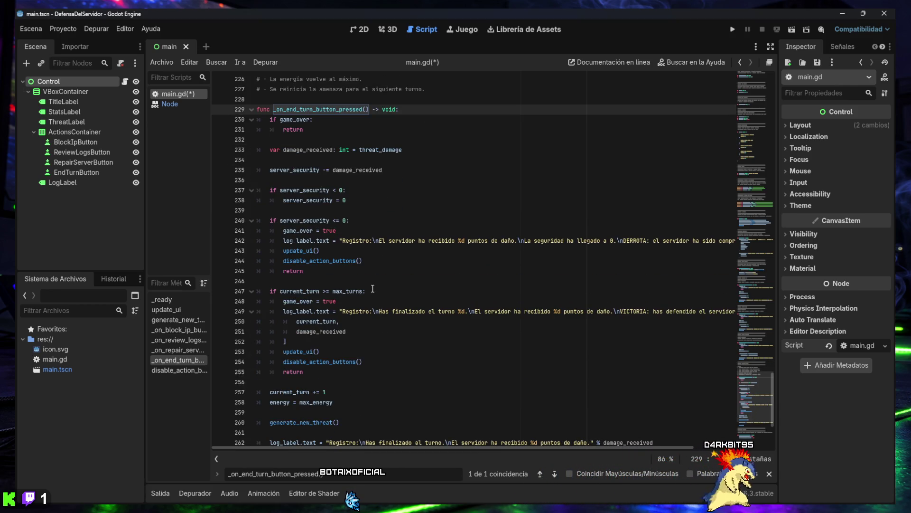
{"action": "scroll", "coordinate": [372, 288], "scroll_direction": "down", "scroll_amount": 3}
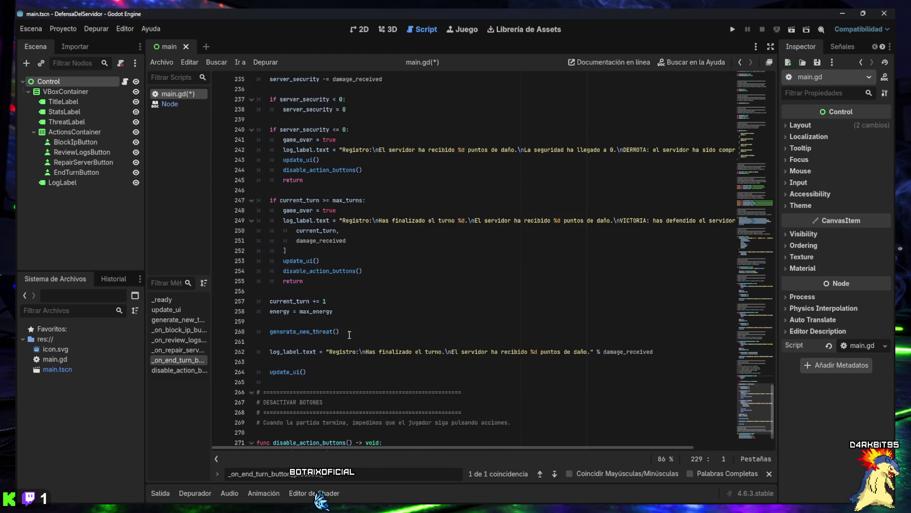
{"action": "scroll", "coordinate": [350, 335], "scroll_direction": "down", "scroll_amount": 3}
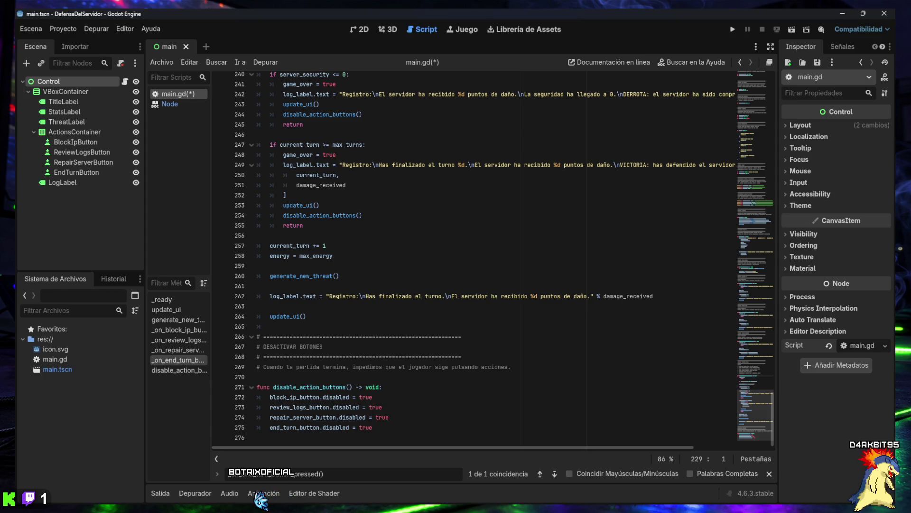
{"action": "scroll", "coordinate": [759, 365], "scroll_direction": "up", "scroll_amount": 10}
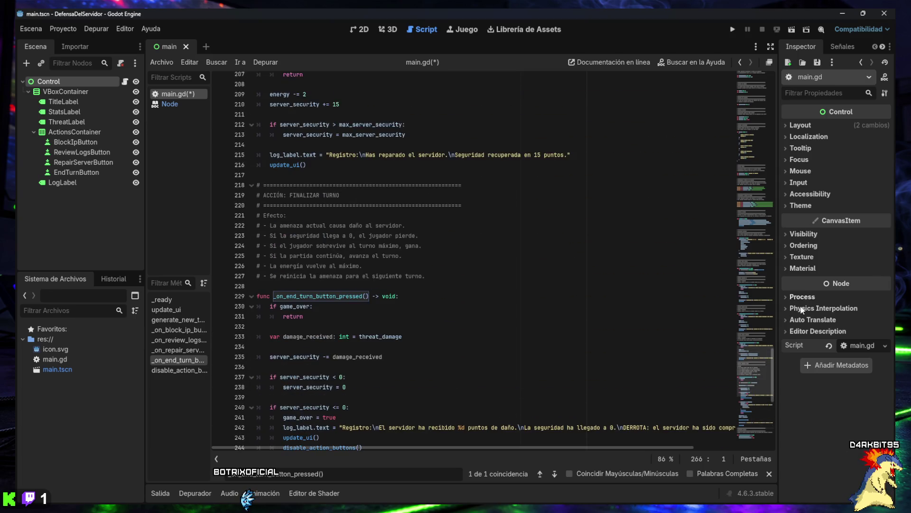
{"action": "left_click_drag", "start_coordinate": [758, 366], "coordinate": [753, 156]}
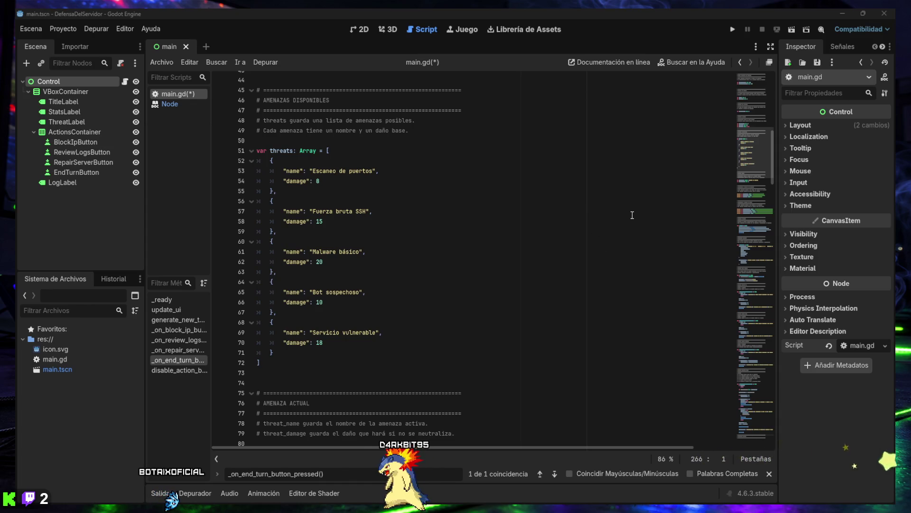
{"action": "left_click", "coordinate": [733, 29]}
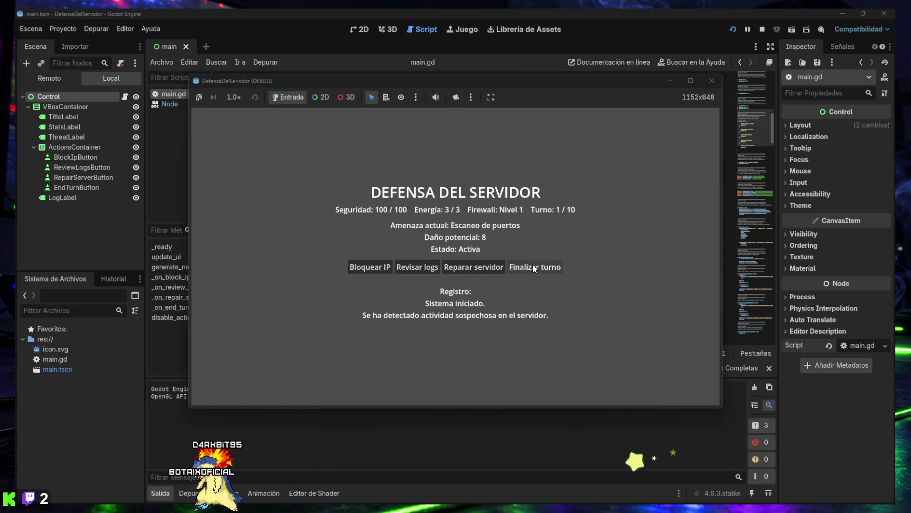
End turns without defending until turn 8/10, security 4/100, facing 'Servicio vulnerable'.
{"action": "left_click", "coordinate": [535, 269]}
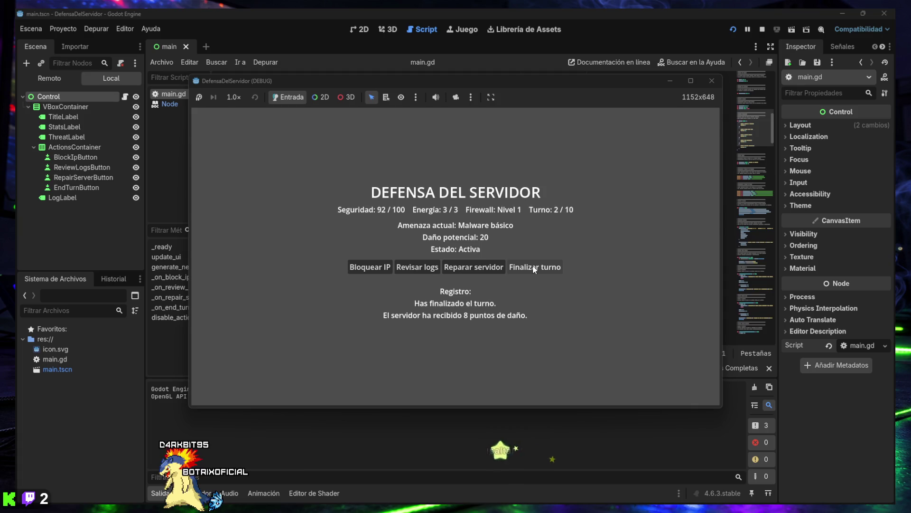
{"action": "left_click", "coordinate": [532, 266]}
{"action": "left_click", "coordinate": [532, 267]}
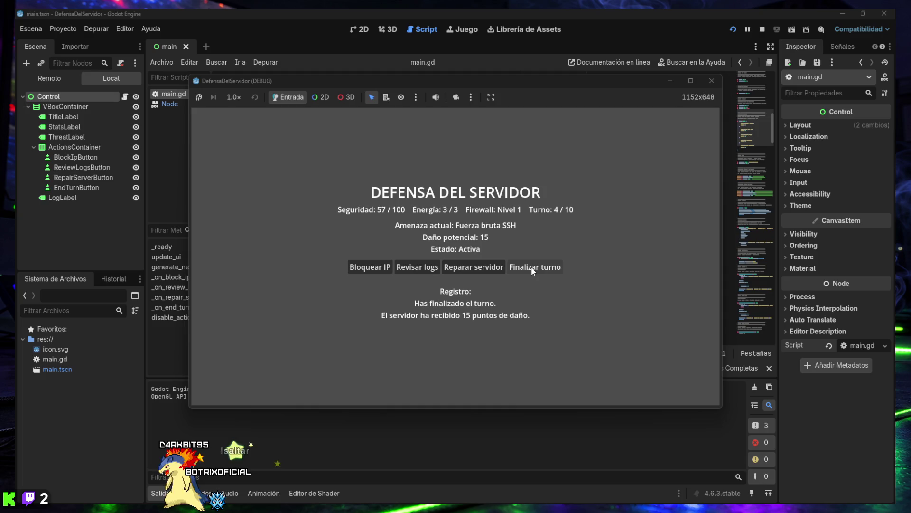
{"action": "left_click", "coordinate": [532, 267]}
{"action": "left_click", "coordinate": [531, 267]}
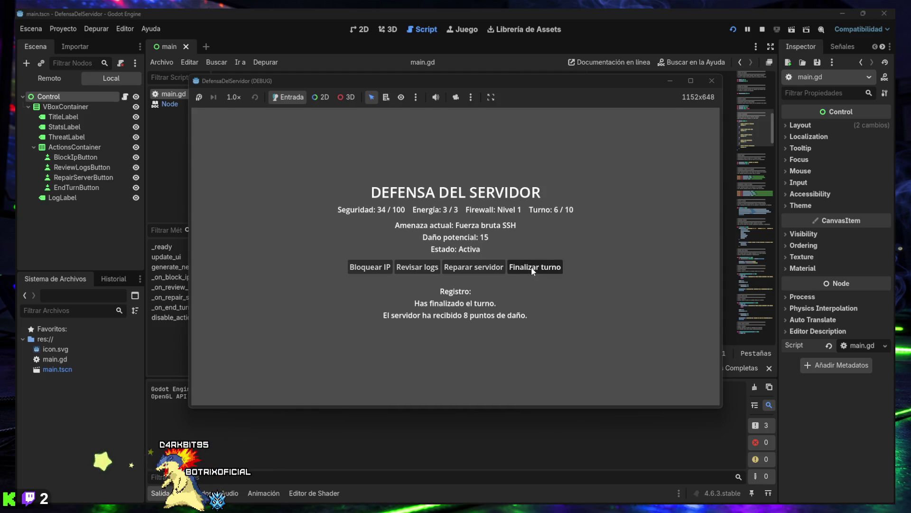
{"action": "left_click", "coordinate": [531, 266]}
{"action": "left_click", "coordinate": [531, 267]}
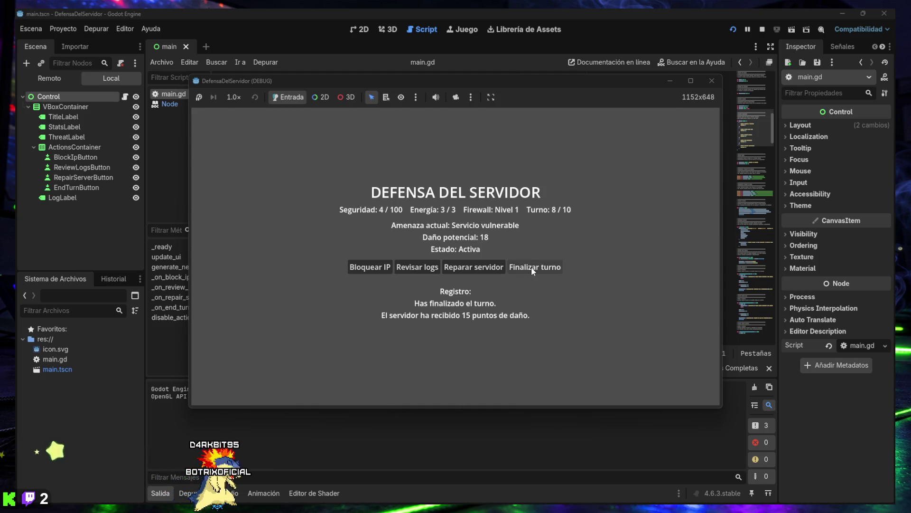
{"action": "left_click", "coordinate": [531, 267]}
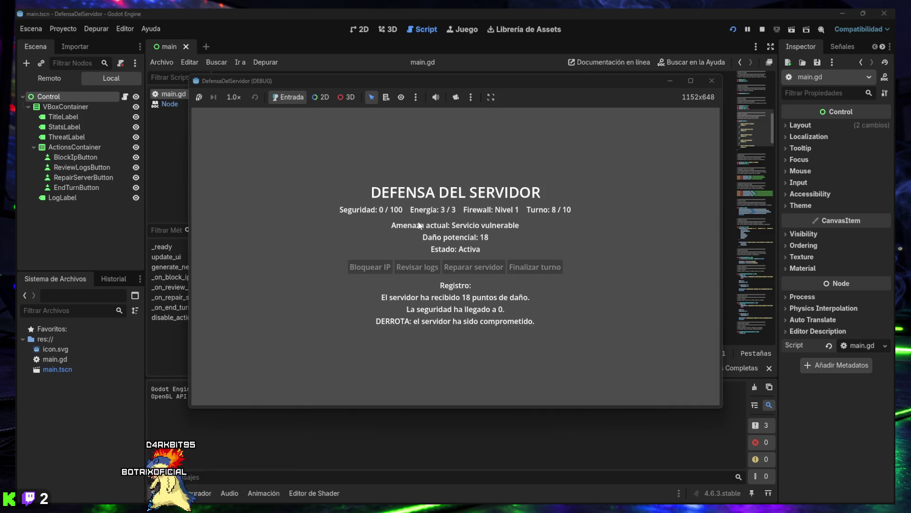
Take a full-screen capture of the defeat, then close the defeated game window.
{"action": "key", "text": "super+shift+s"}
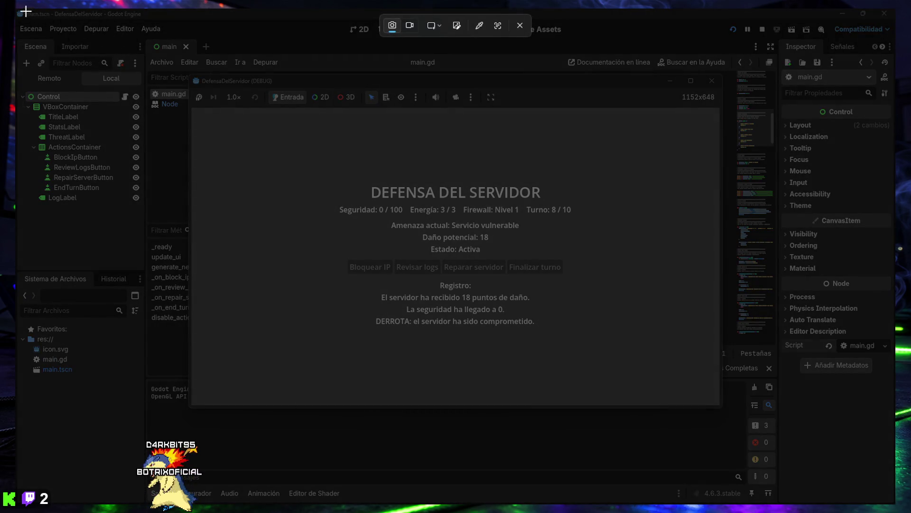
{"action": "mouse_move", "coordinate": [15, 8]}
{"action": "left_mouse_down"}
{"action": "mouse_move", "coordinate": [838, 504]}
{"action": "mouse_move", "coordinate": [894, 506]}
{"action": "left_mouse_up"}
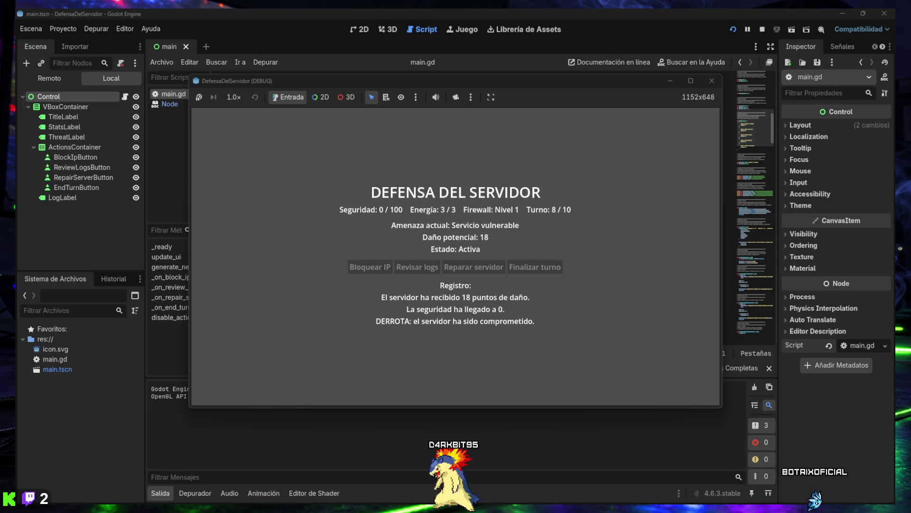
{"action": "mouse_move", "coordinate": [326, 507]}
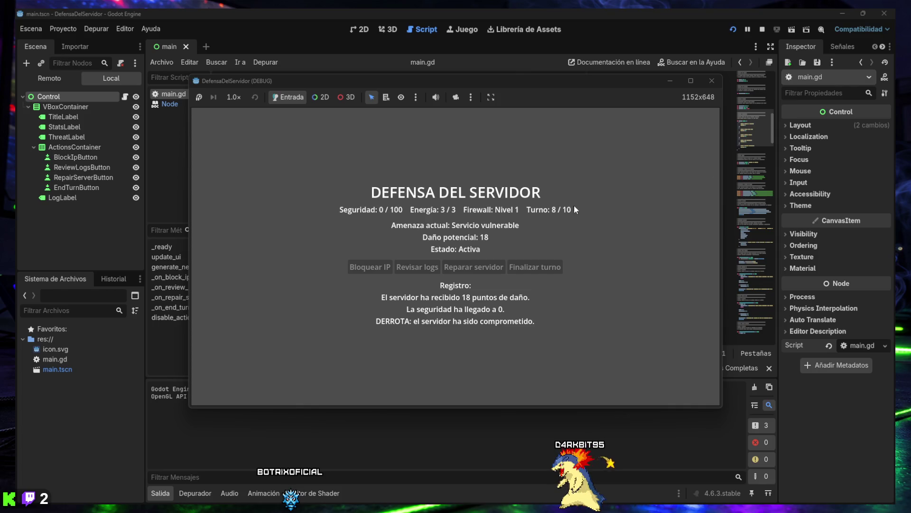
{"action": "left_click", "coordinate": [712, 84]}
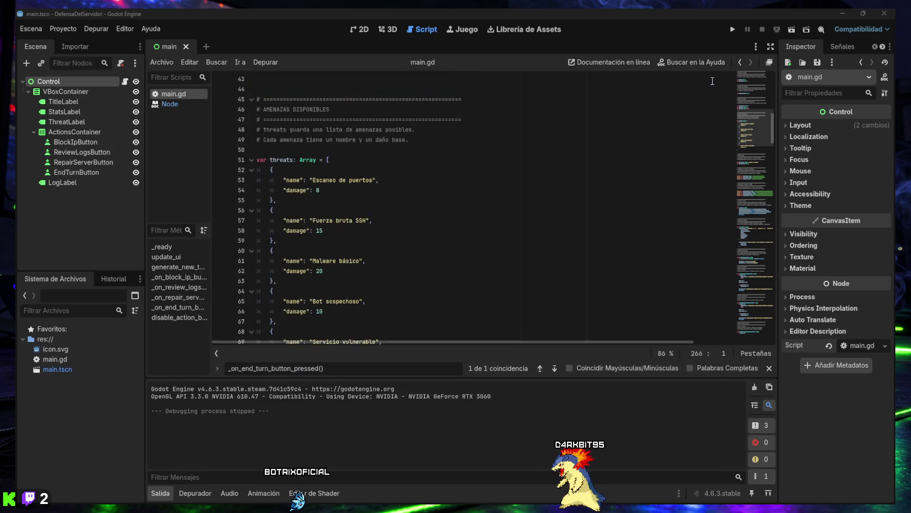
Run the game, end four turns undefended, and close the finished run.
{"action": "left_click", "coordinate": [731, 29]}
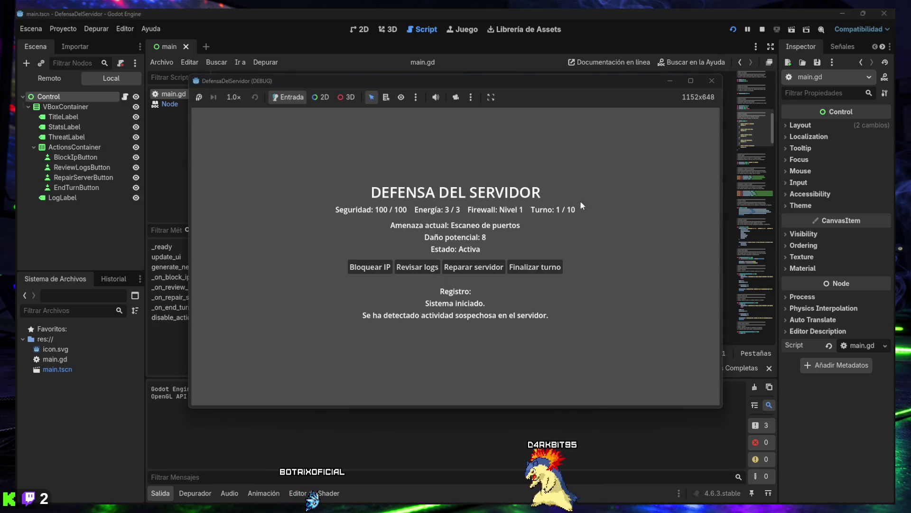
{"action": "left_click", "coordinate": [533, 264]}
{"action": "left_click", "coordinate": [532, 264]}
{"action": "left_click", "coordinate": [532, 264]}
{"action": "left_click", "coordinate": [533, 264]}
{"action": "left_click", "coordinate": [533, 264]}
{"action": "left_click", "coordinate": [533, 264]}
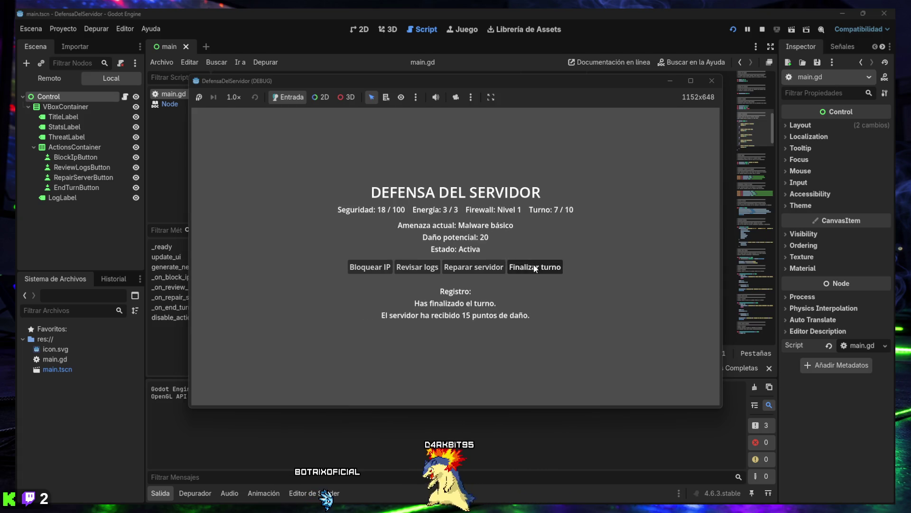
{"action": "left_click", "coordinate": [533, 263]}
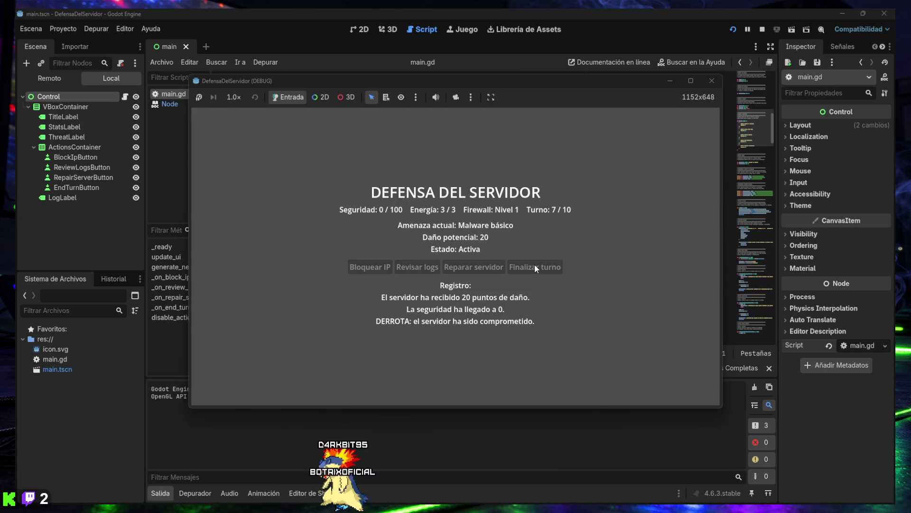
{"action": "left_click", "coordinate": [712, 81]}
Relaunch from turn 1 and end six turns without defending before closing.
{"action": "left_click", "coordinate": [733, 29]}
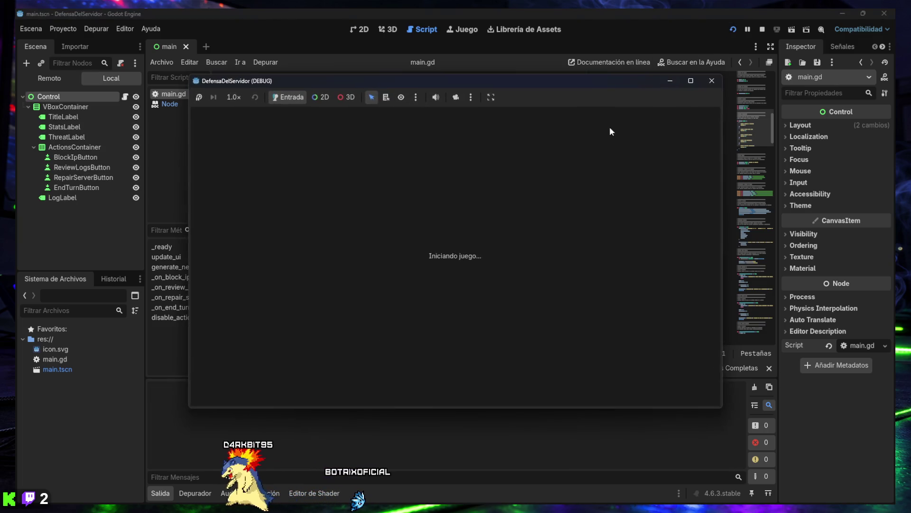
{"action": "left_click", "coordinate": [532, 269]}
{"action": "left_click", "coordinate": [531, 268]}
{"action": "left_click", "coordinate": [531, 269]}
{"action": "left_click", "coordinate": [532, 269]}
{"action": "left_click", "coordinate": [531, 269]}
{"action": "left_click", "coordinate": [532, 270]}
{"action": "left_click", "coordinate": [532, 269]}
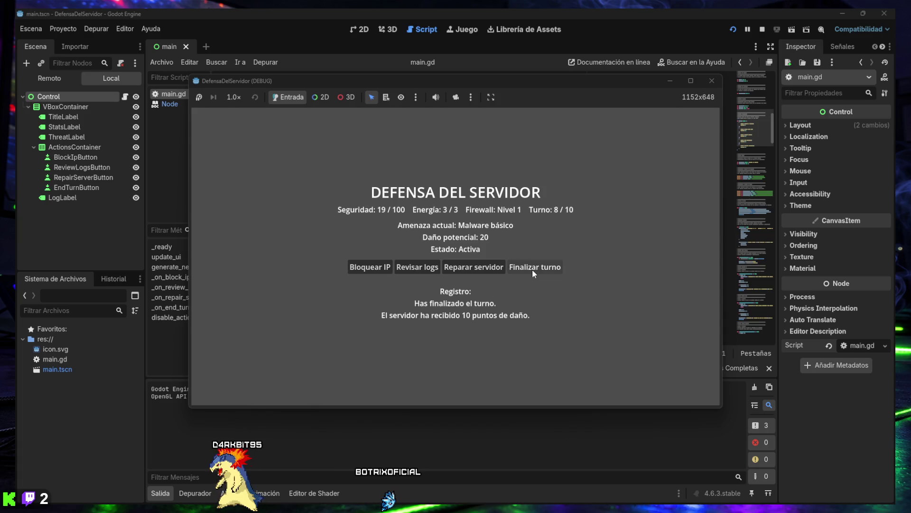
{"action": "left_click", "coordinate": [532, 269]}
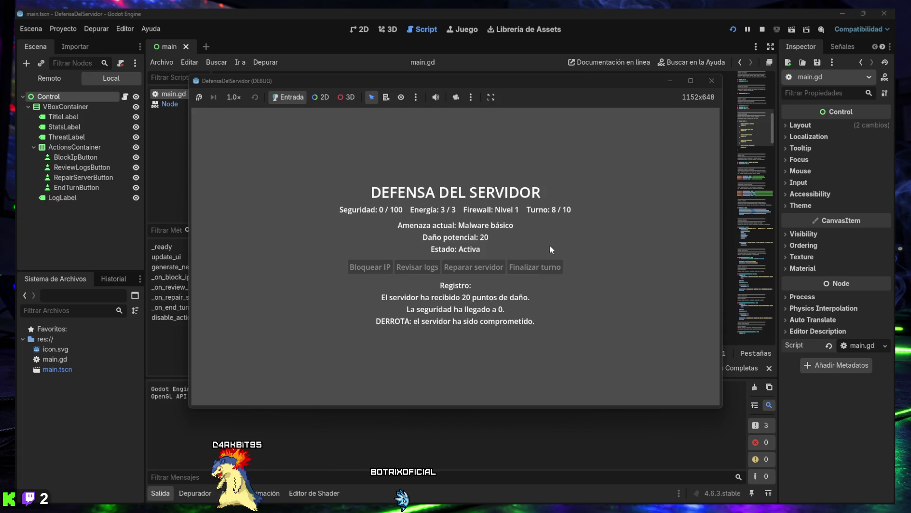
{"action": "left_click", "coordinate": [711, 82]}
Start another run, end three turns, and close the defeated game.
{"action": "left_click", "coordinate": [733, 30]}
{"action": "left_click", "coordinate": [527, 266]}
{"action": "left_click", "coordinate": [527, 266]}
{"action": "left_click", "coordinate": [527, 266]}
{"action": "left_click", "coordinate": [526, 267]}
{"action": "left_click", "coordinate": [527, 267]}
{"action": "left_click", "coordinate": [527, 266]}
{"action": "left_click", "coordinate": [527, 266]}
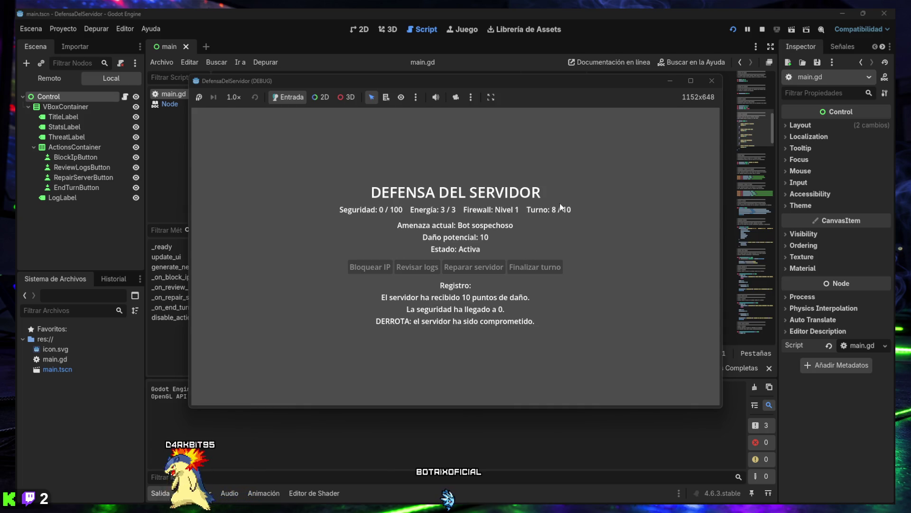
{"action": "left_click", "coordinate": [711, 81]}
Replay once more, ending four turns before closing the defeated window.
{"action": "left_click", "coordinate": [733, 34]}
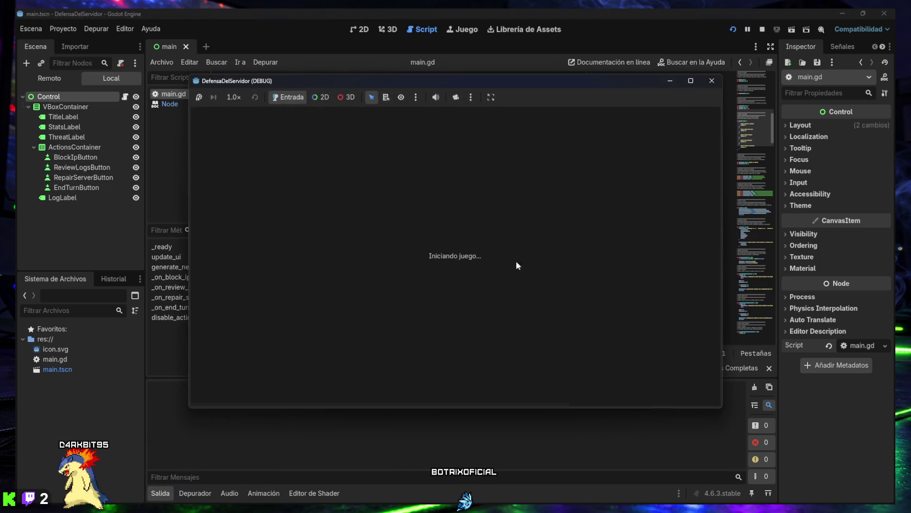
{"action": "left_click", "coordinate": [521, 266]}
{"action": "left_click", "coordinate": [521, 266]}
{"action": "left_click", "coordinate": [521, 266]}
{"action": "left_click", "coordinate": [520, 266]}
{"action": "left_click", "coordinate": [520, 267]}
{"action": "left_click", "coordinate": [521, 267]}
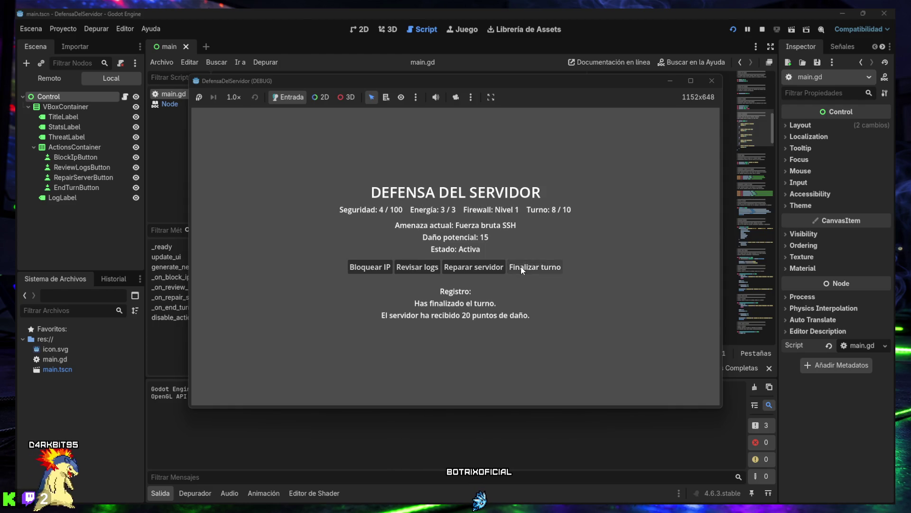
{"action": "left_click", "coordinate": [520, 266]}
{"action": "left_click", "coordinate": [712, 80]}
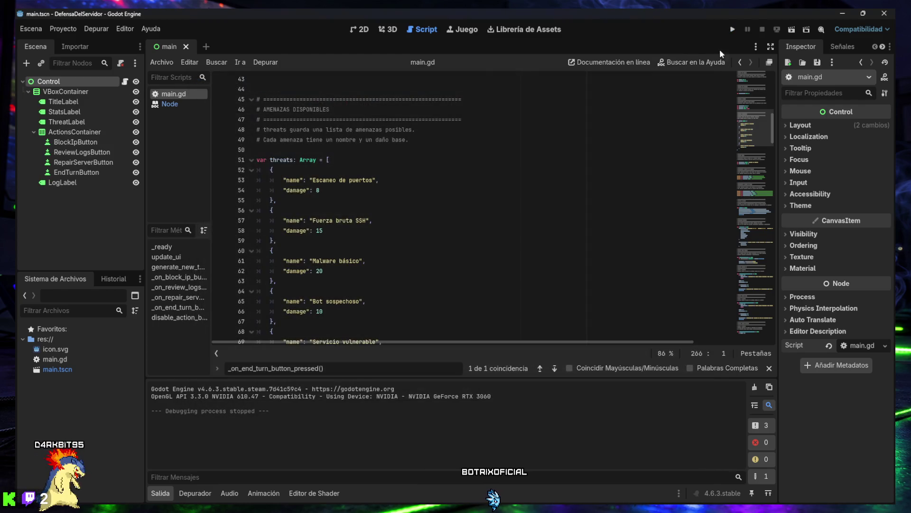
Launch a new run, end six turns, and stop the game.
{"action": "left_click", "coordinate": [733, 29]}
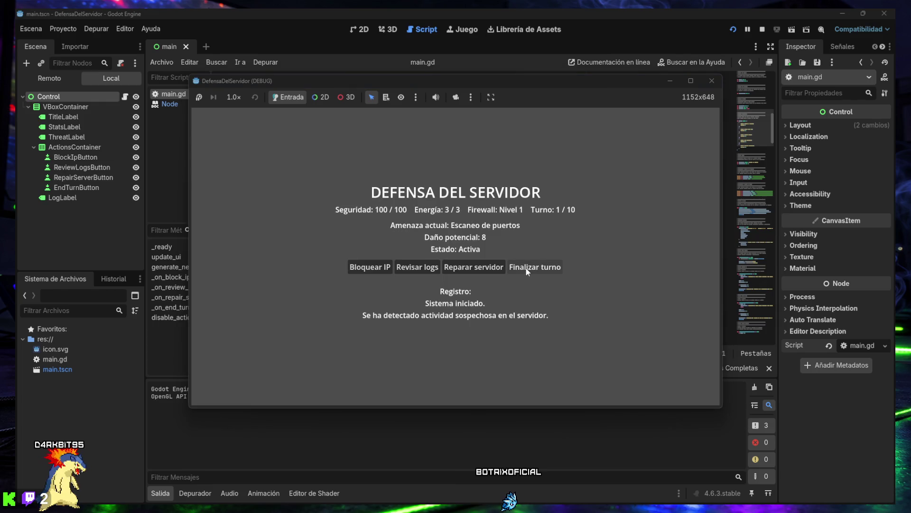
{"action": "left_click", "coordinate": [526, 269]}
{"action": "left_click", "coordinate": [526, 268]}
{"action": "left_click", "coordinate": [526, 268]}
{"action": "left_click", "coordinate": [526, 268]}
{"action": "left_click", "coordinate": [526, 268]}
{"action": "left_click", "coordinate": [526, 268]}
{"action": "left_click", "coordinate": [526, 269]}
{"action": "left_click", "coordinate": [526, 268]}
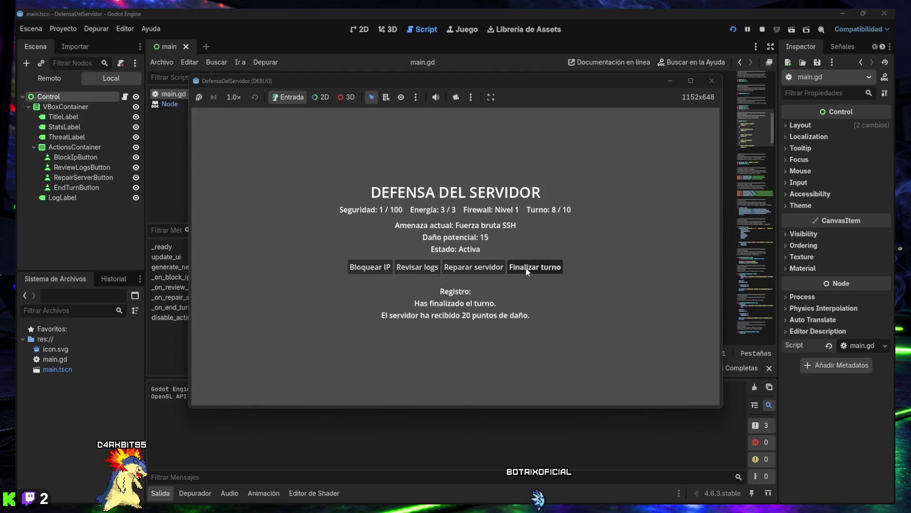
{"action": "left_click", "coordinate": [712, 81]}
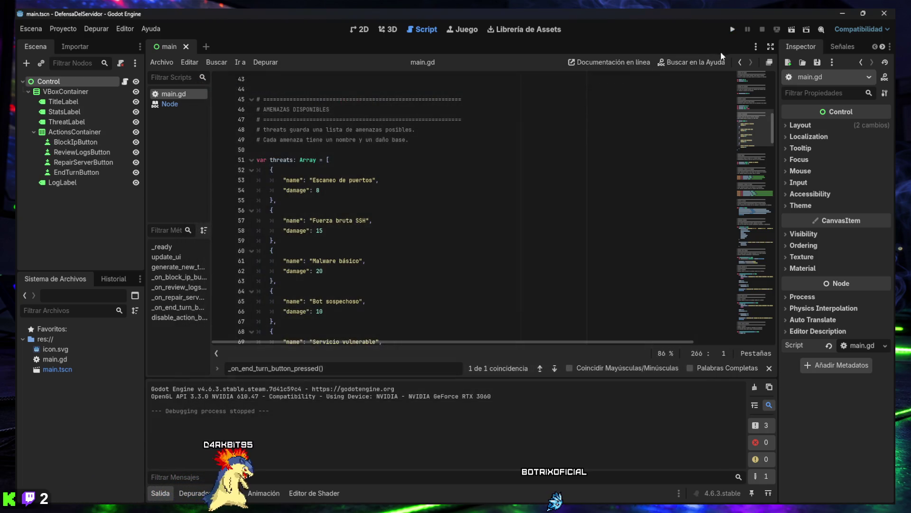
Briefly relaunch and stop the game, then collapse the Output panel.
{"action": "left_click", "coordinate": [731, 31]}
{"action": "left_click", "coordinate": [712, 81]}
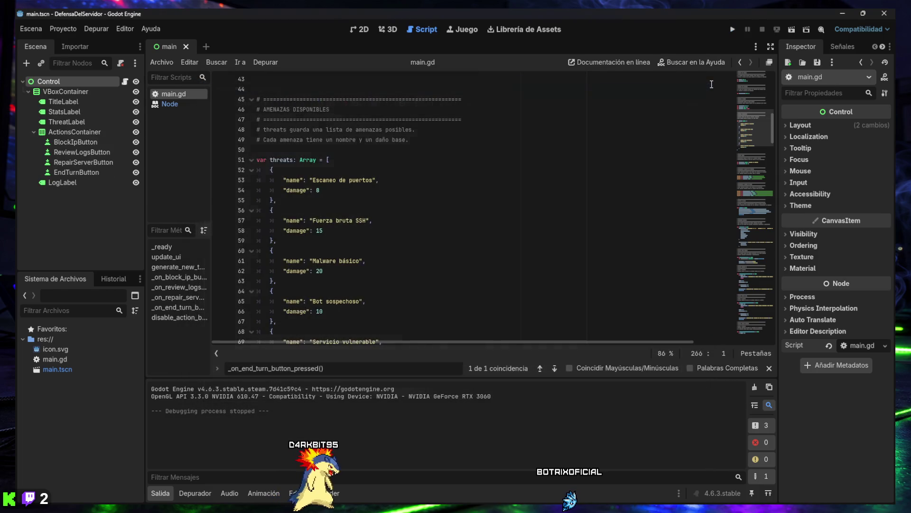
{"action": "mouse_move", "coordinate": [537, 496]}
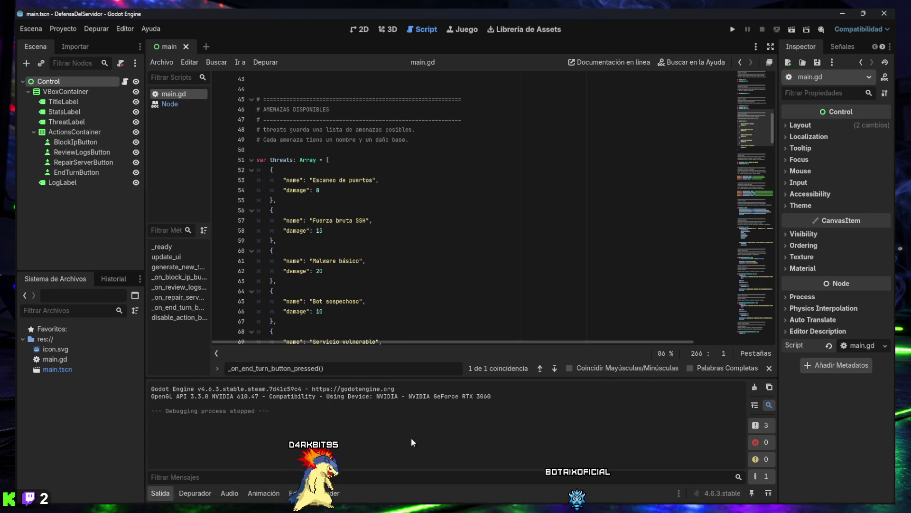
{"action": "left_click", "coordinate": [172, 493]}
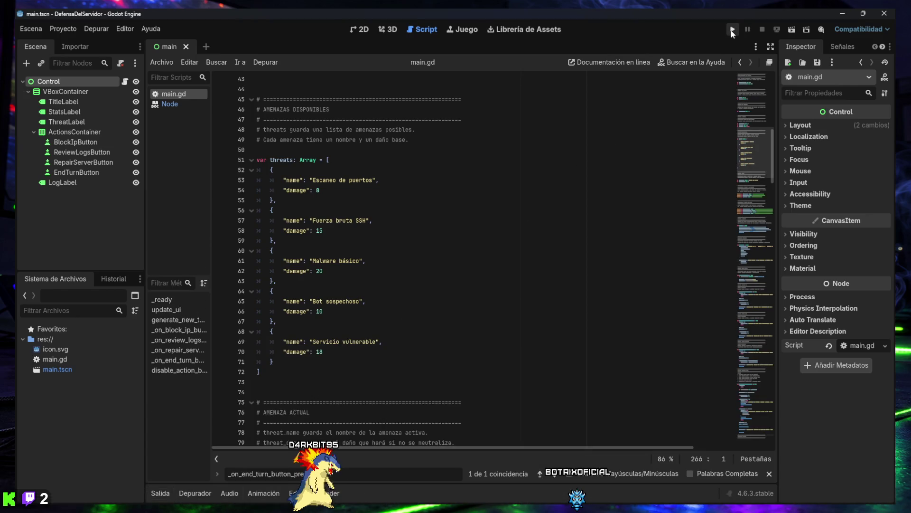
Play a run of seven undefended turns until DERROTA at Seguridad 0/100, then restart at turn 1.
{"action": "left_click", "coordinate": [733, 30]}
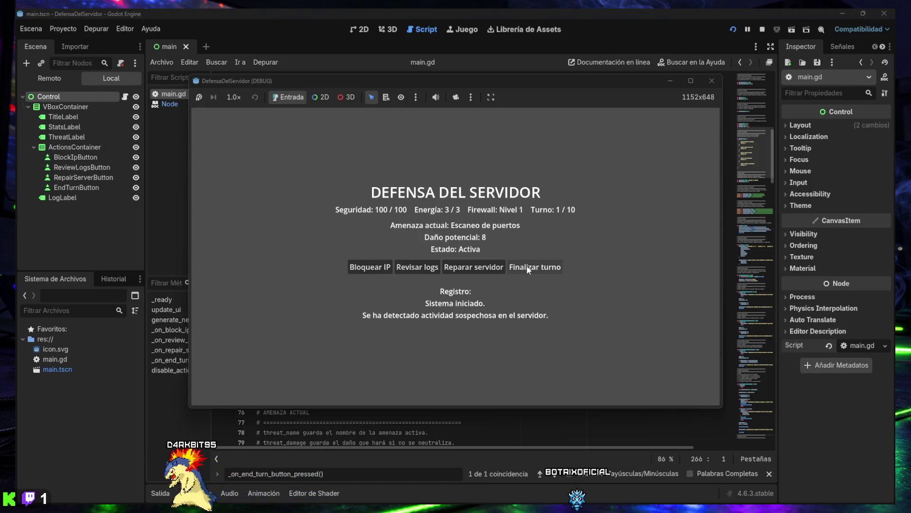
{"action": "left_click", "coordinate": [528, 269]}
{"action": "left_click", "coordinate": [527, 269]}
{"action": "left_click", "coordinate": [527, 269]}
{"action": "left_click", "coordinate": [527, 269]}
{"action": "left_click", "coordinate": [526, 268]}
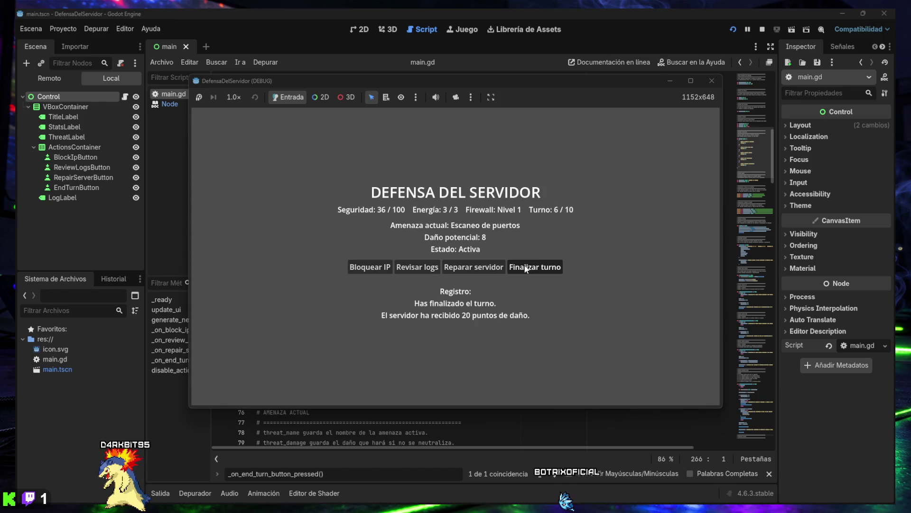
{"action": "left_click", "coordinate": [526, 269]}
{"action": "left_click", "coordinate": [526, 268]}
{"action": "left_click", "coordinate": [526, 269]}
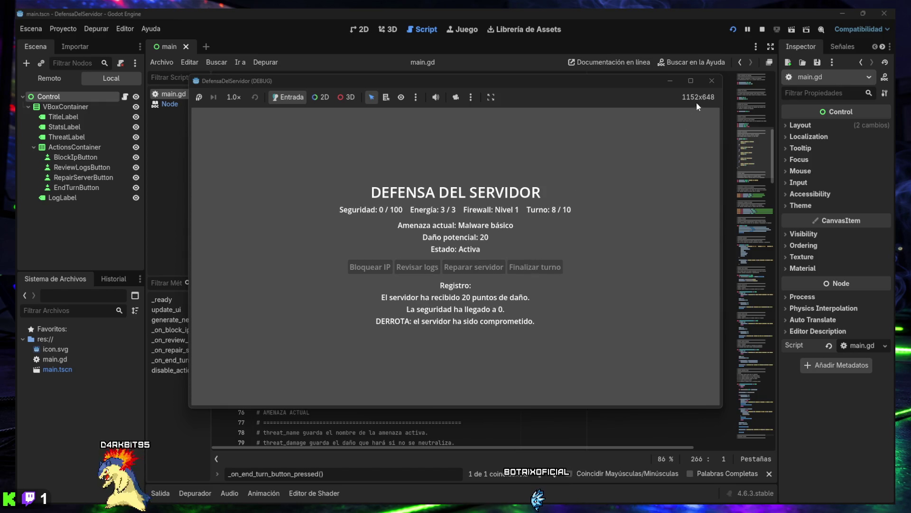
{"action": "left_click", "coordinate": [711, 81]}
{"action": "left_click", "coordinate": [729, 32]}
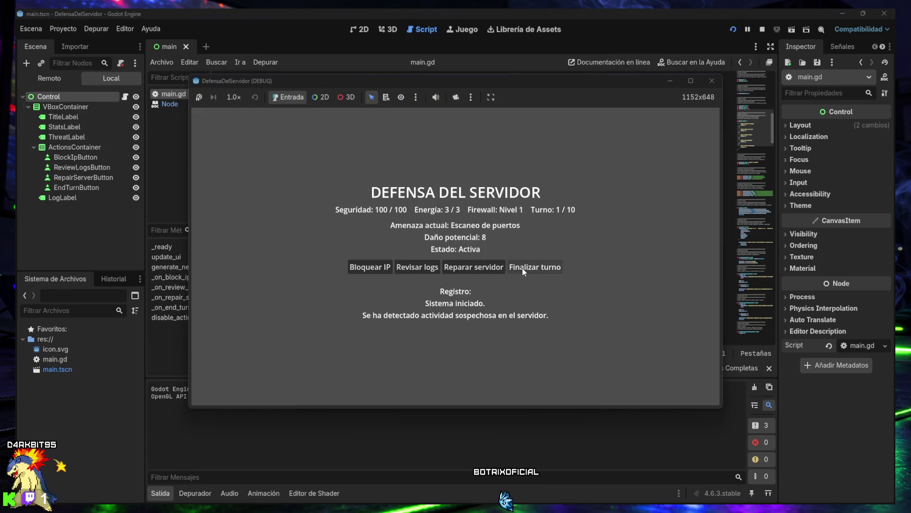
Survive turns 1–4 by blocking the IP three times and reviewing logs once.
{"action": "left_click", "coordinate": [372, 268]}
{"action": "left_click", "coordinate": [521, 271]}
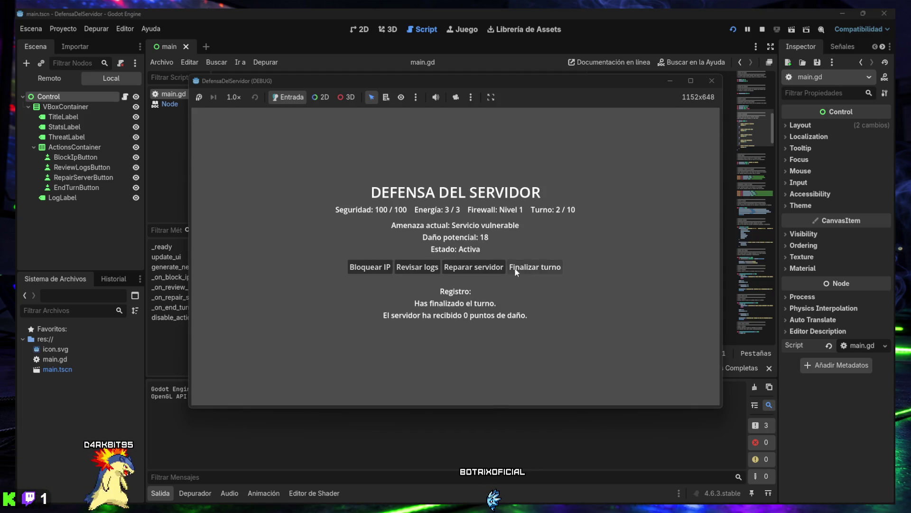
{"action": "left_click", "coordinate": [380, 267]}
{"action": "left_click", "coordinate": [522, 269]}
{"action": "left_click", "coordinate": [414, 268]}
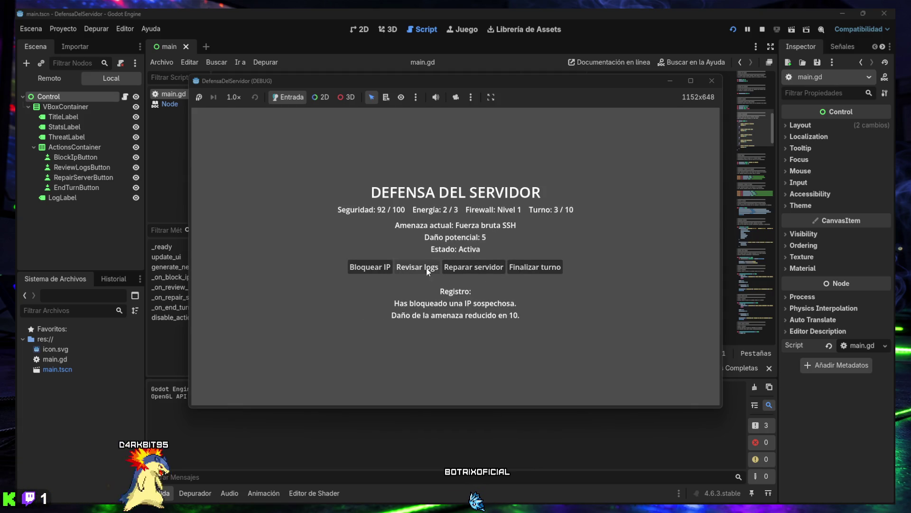
{"action": "left_click", "coordinate": [532, 269]}
{"action": "left_click", "coordinate": [403, 271]}
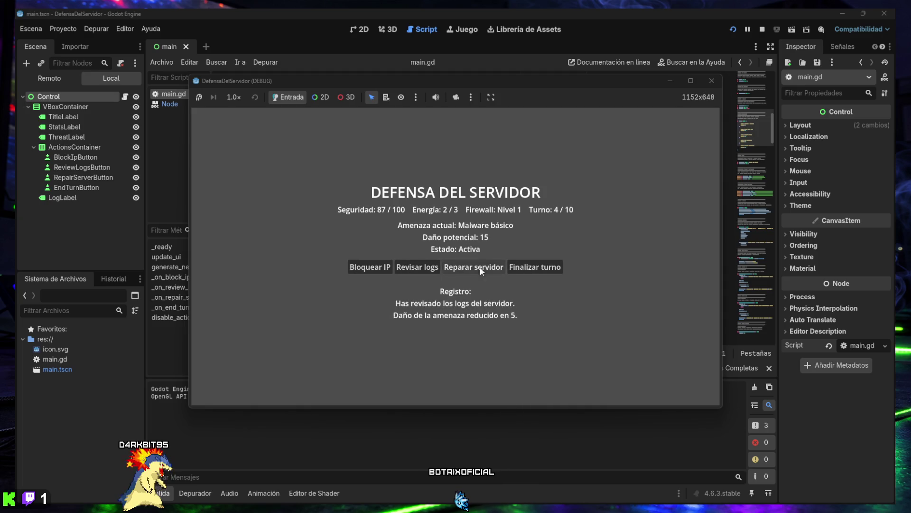
{"action": "left_click", "coordinate": [528, 274]}
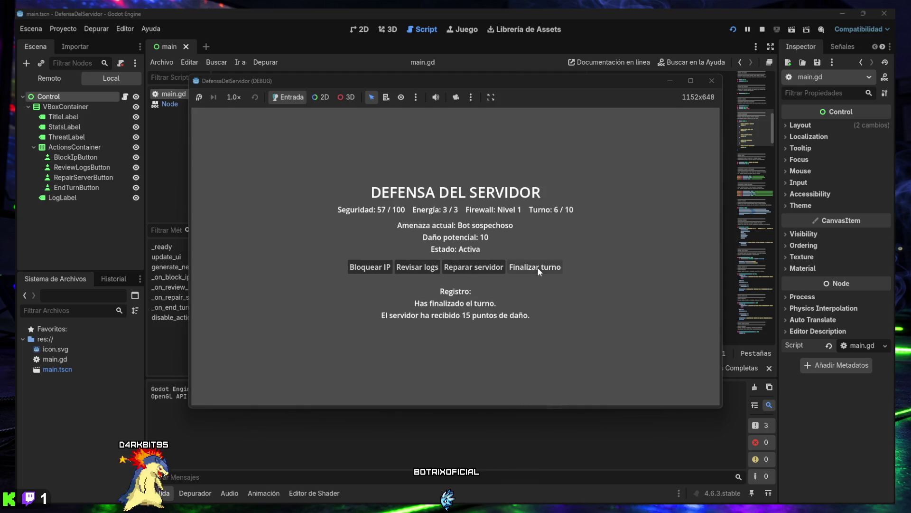
Play on through turn 10, blocking an IP and repairing the server, to win at 27/100.
{"action": "left_click", "coordinate": [537, 265]}
{"action": "left_click", "coordinate": [536, 264]}
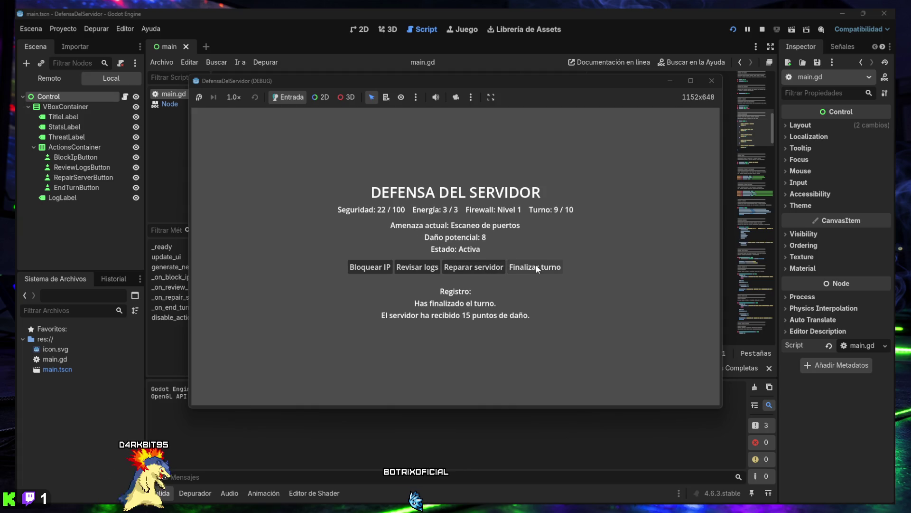
{"action": "left_click", "coordinate": [388, 269]}
{"action": "left_click", "coordinate": [539, 271]}
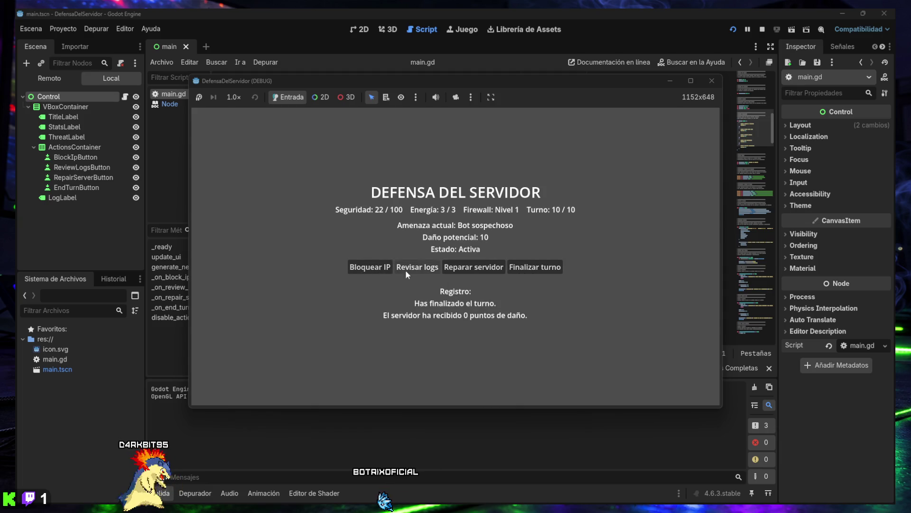
{"action": "left_click", "coordinate": [465, 269]}
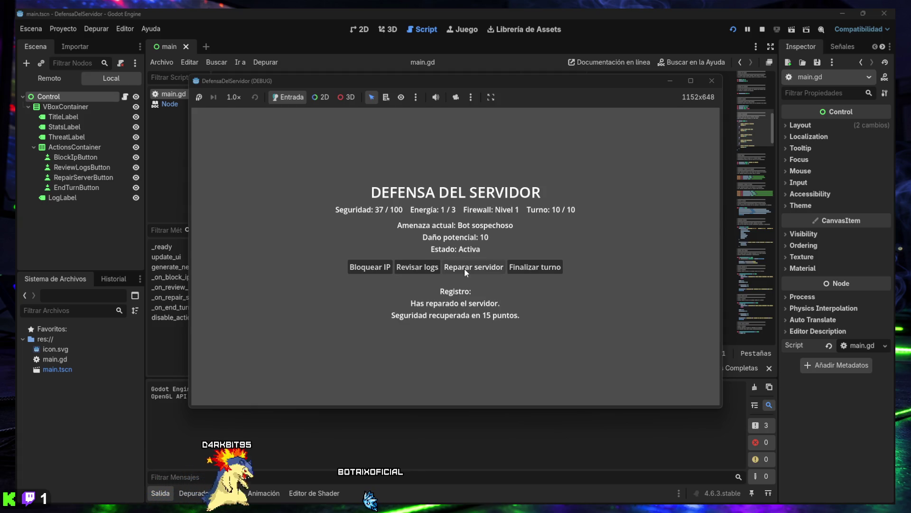
{"action": "left_click", "coordinate": [521, 268]}
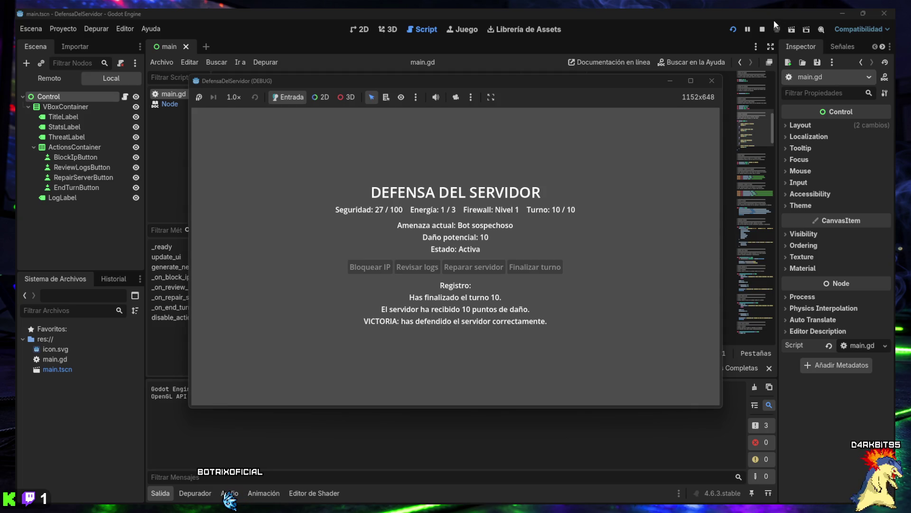
Close the victorious game window so debugging stops and main.gd shows again.
{"action": "left_click", "coordinate": [712, 81]}
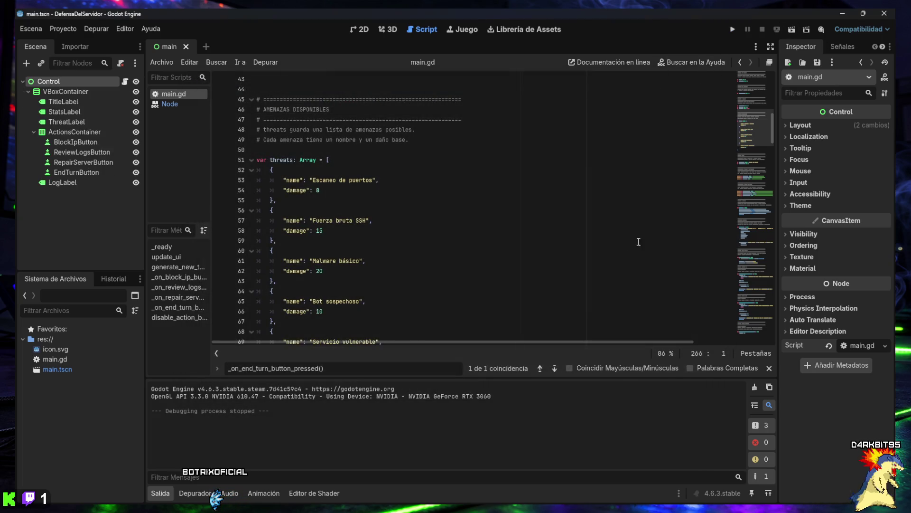
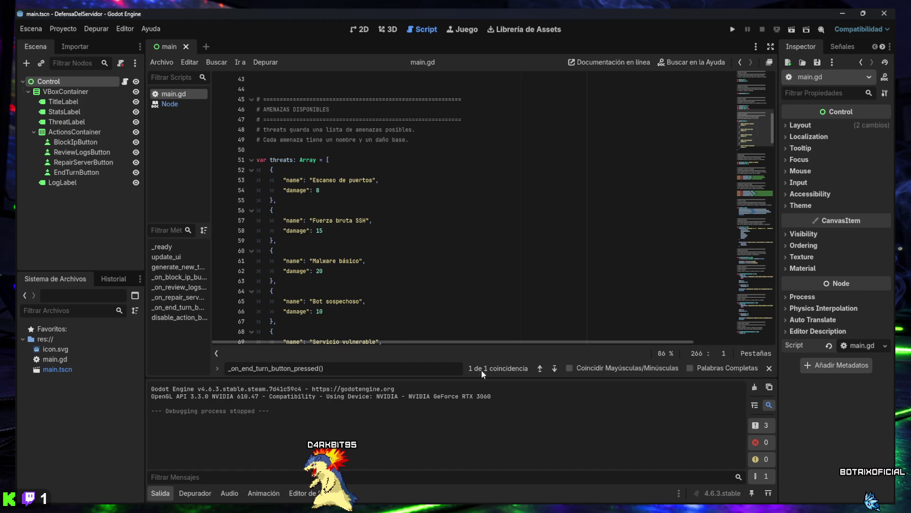
Hide the output panel and select the entire main.gd script.
{"action": "left_click", "coordinate": [161, 492]}
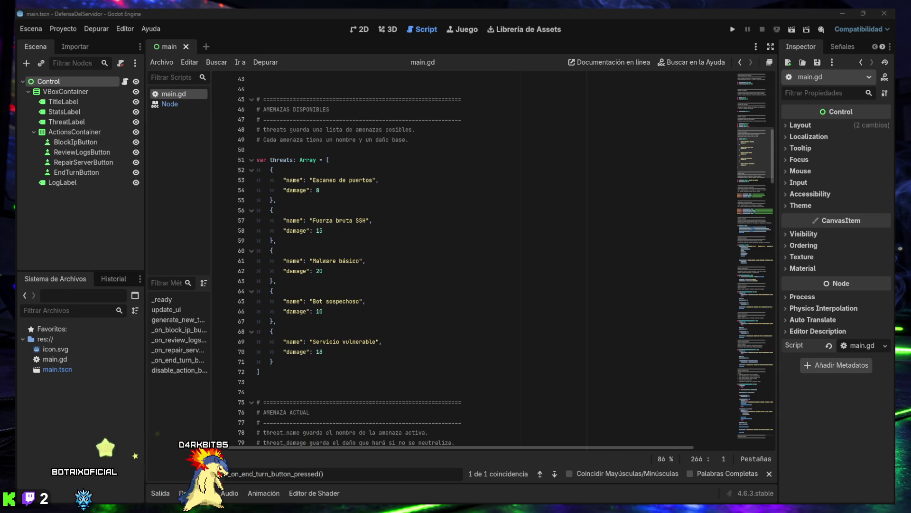
{"action": "left_click", "coordinate": [391, 343]}
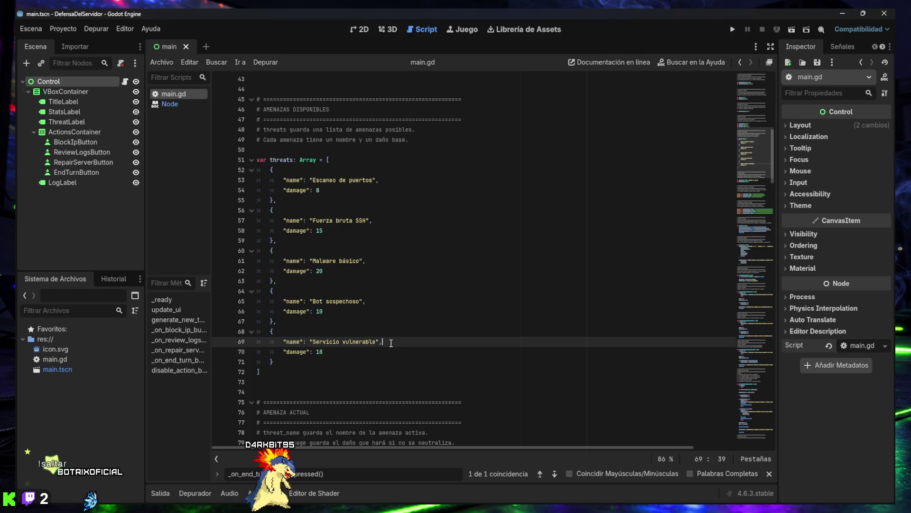
{"action": "key", "text": "ctrl+a"}
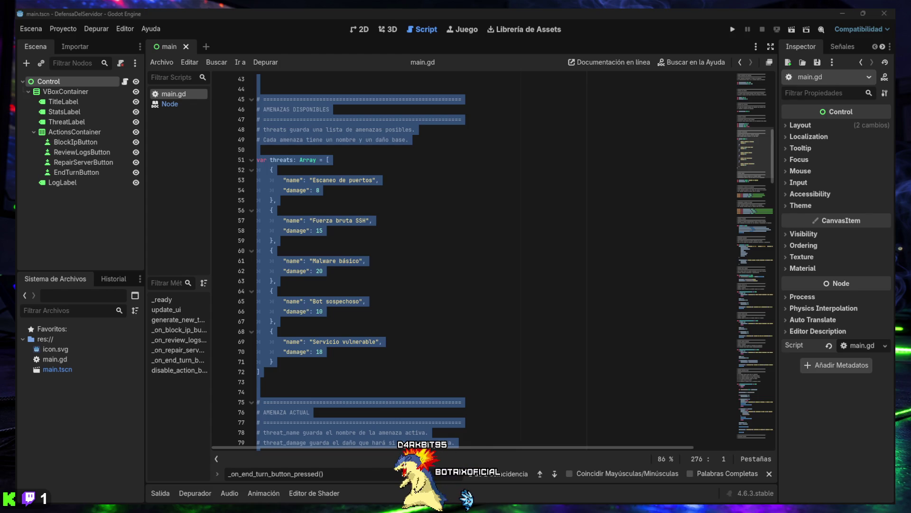
Find 'var firewall_level: int = 1' in main.gd, then show ActionsContainer in the 2D editor.
{"action": "left_click", "coordinate": [446, 241]}
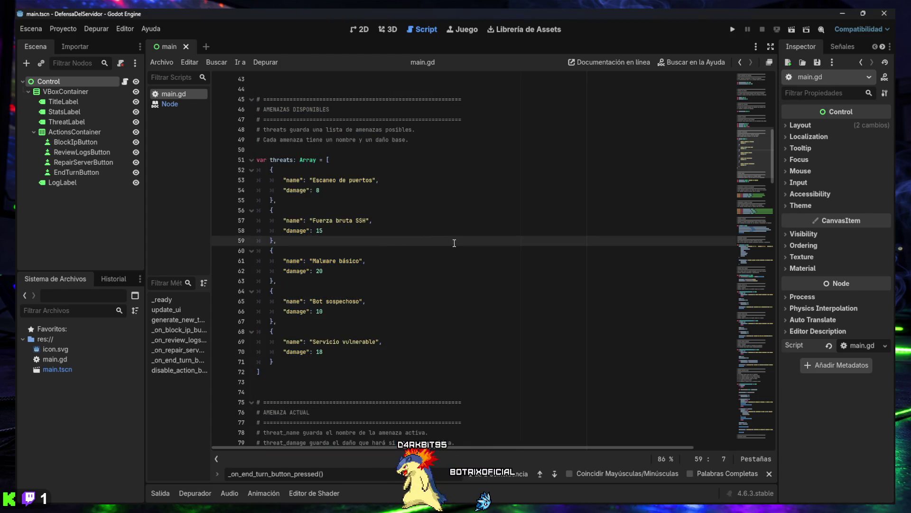
{"action": "key", "text": "ctrl+f"}
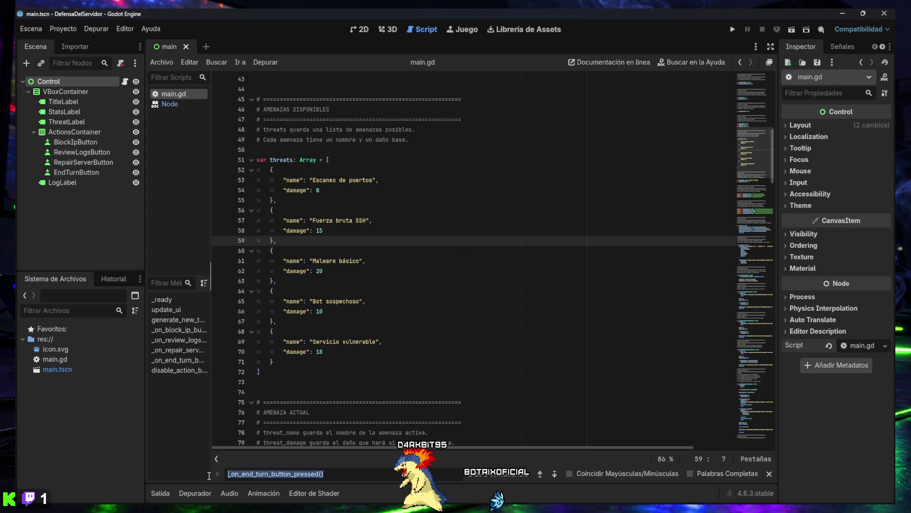
{"action": "type", "text": "var firewall_level: int = 1"}
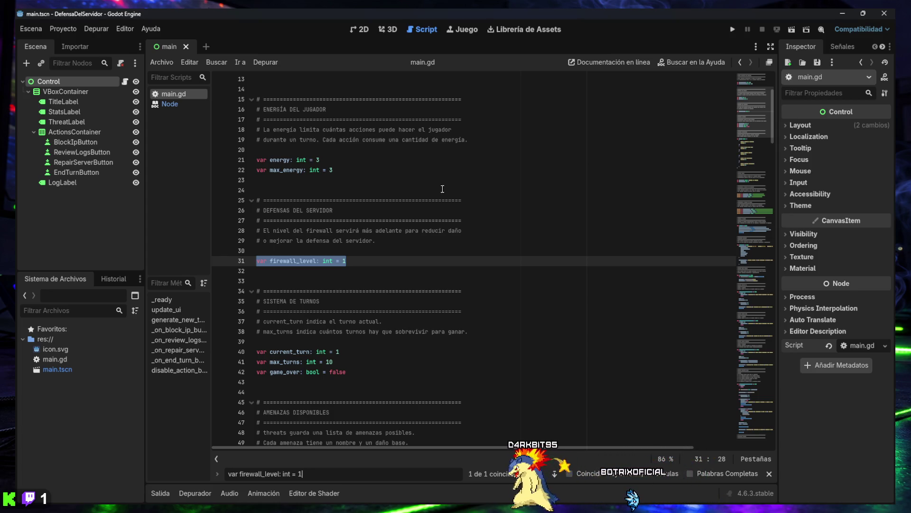
{"action": "left_click", "coordinate": [70, 129]}
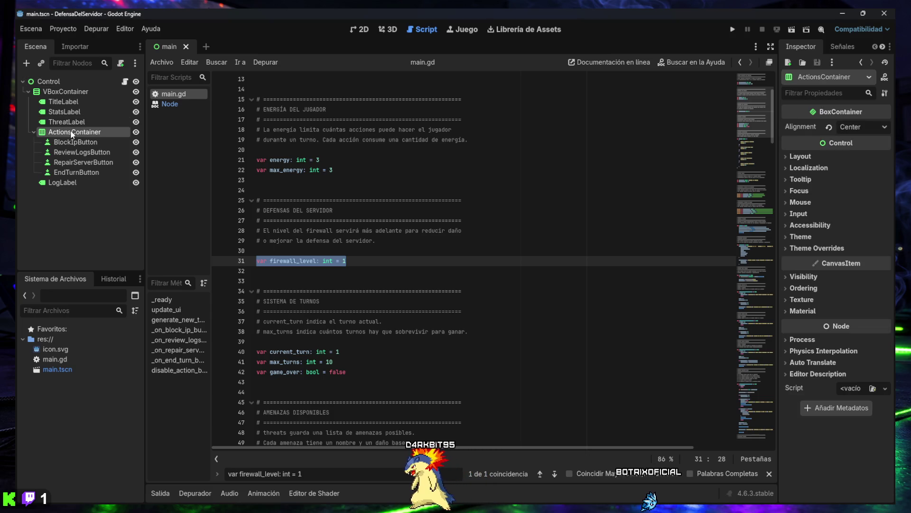
{"action": "left_click", "coordinate": [63, 132]}
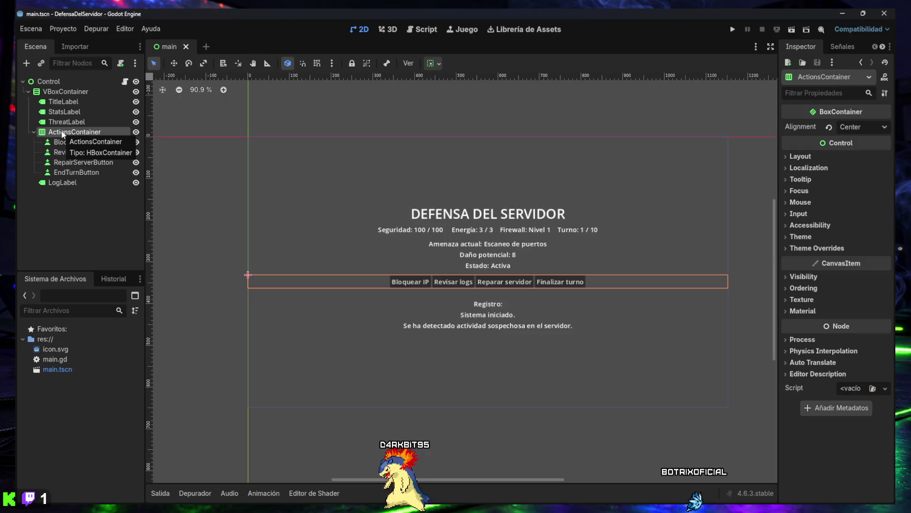
Add a Button child under ActionsContainer and rename it UpgradeFirewallButton.
{"action": "left_click", "coordinate": [26, 63]}
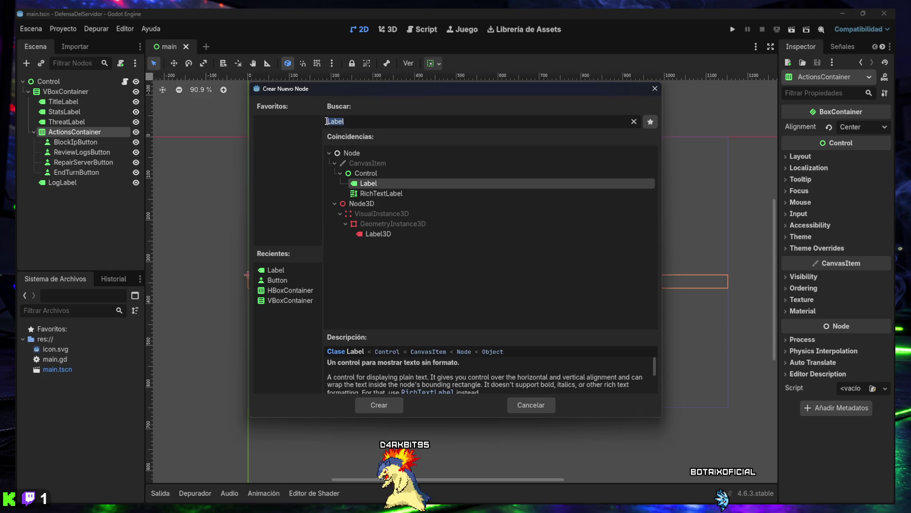
{"action": "type", "text": "butt"}
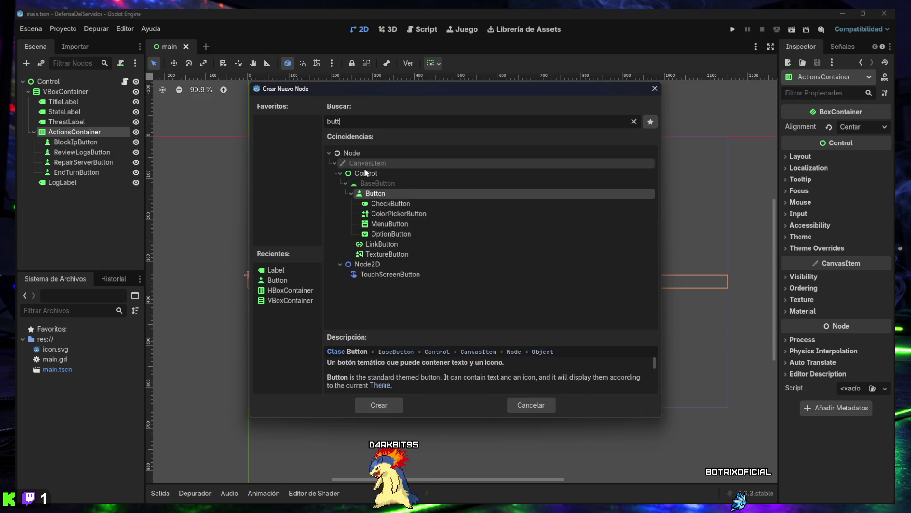
{"action": "key", "text": "Return"}
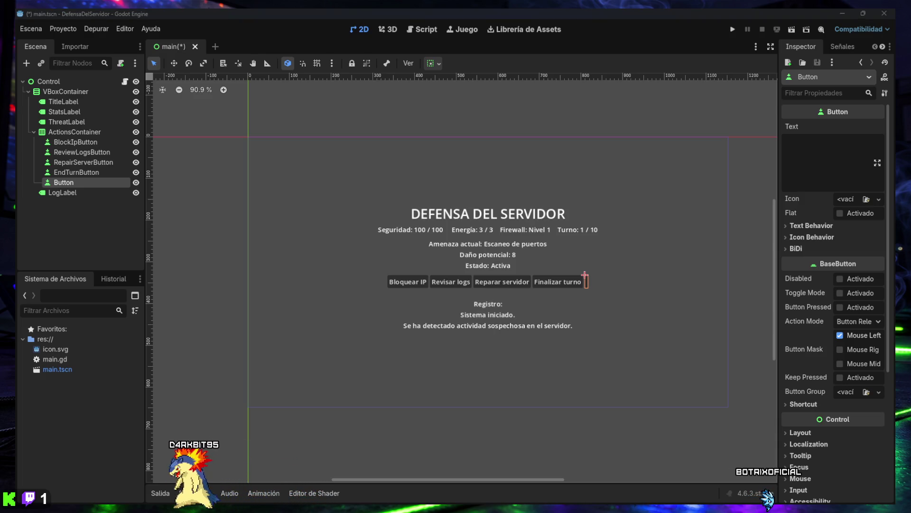
{"action": "double_click", "coordinate": [73, 182]}
{"action": "type", "text": "UpgradeFirewallButton"}
{"action": "key", "text": "Return"}
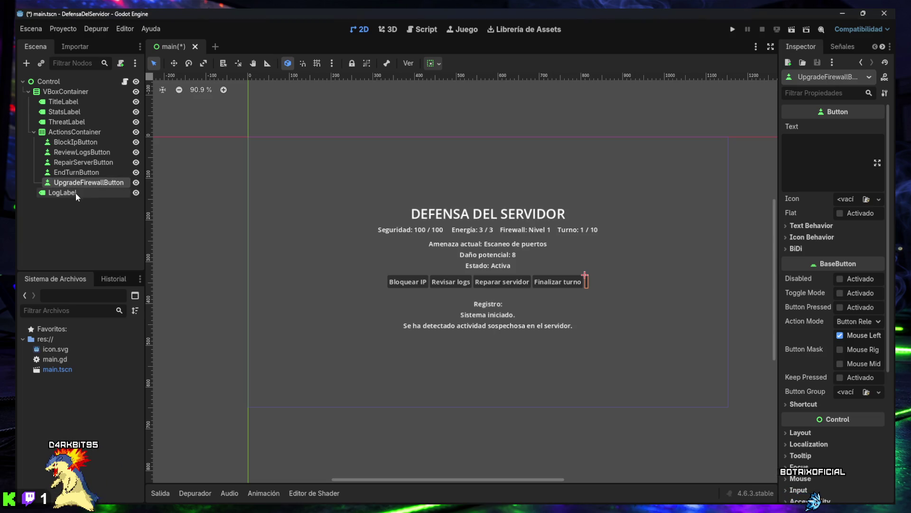
{"action": "double_click", "coordinate": [76, 183]}
Label UpgradeFirewallButton 'Actualizar firewall' and move it just above EndTurnButton.
{"action": "left_click", "coordinate": [49, 185]}
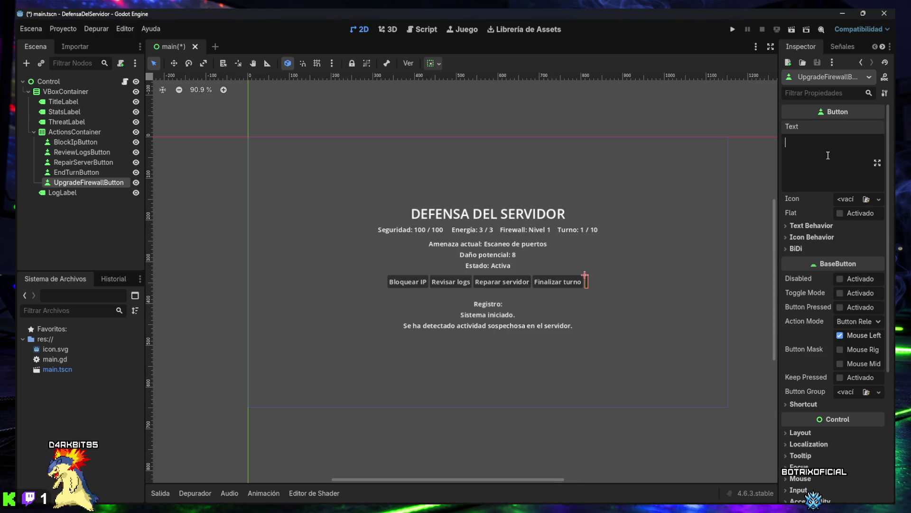
{"action": "type", "text": "Actualizar firewall"}
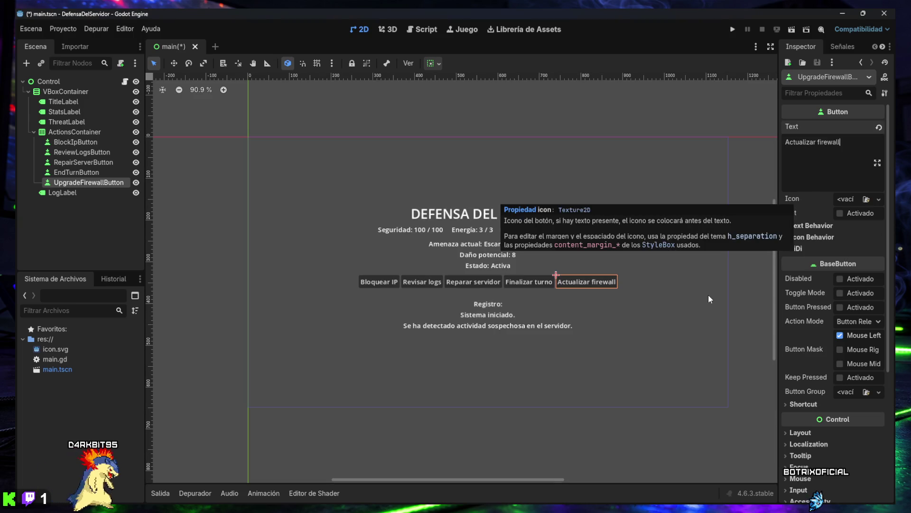
{"action": "left_click_drag", "start_coordinate": [80, 184], "coordinate": [71, 172]}
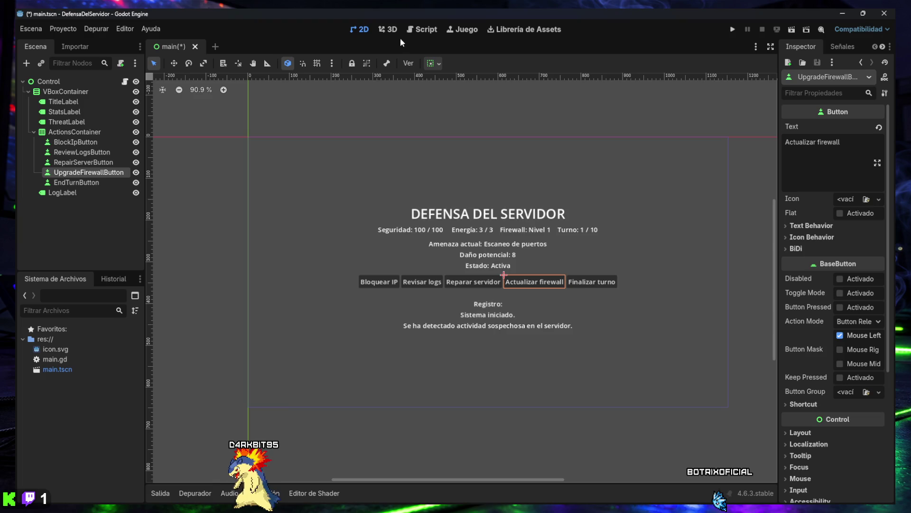
{"action": "left_click", "coordinate": [421, 29]}
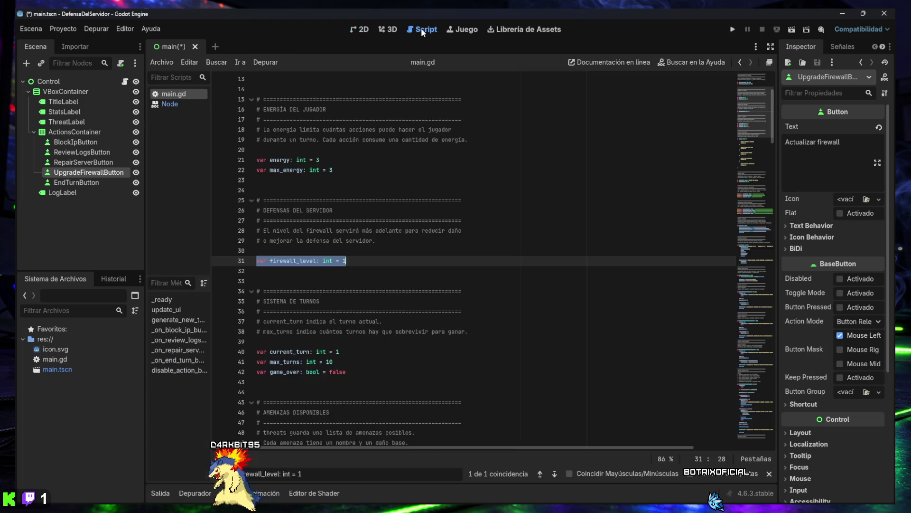
Replace lines 25–31 with the new firewall section declaring max_firewall_level = 5.
{"action": "left_click", "coordinate": [328, 209]}
{"action": "left_click", "coordinate": [354, 260]}
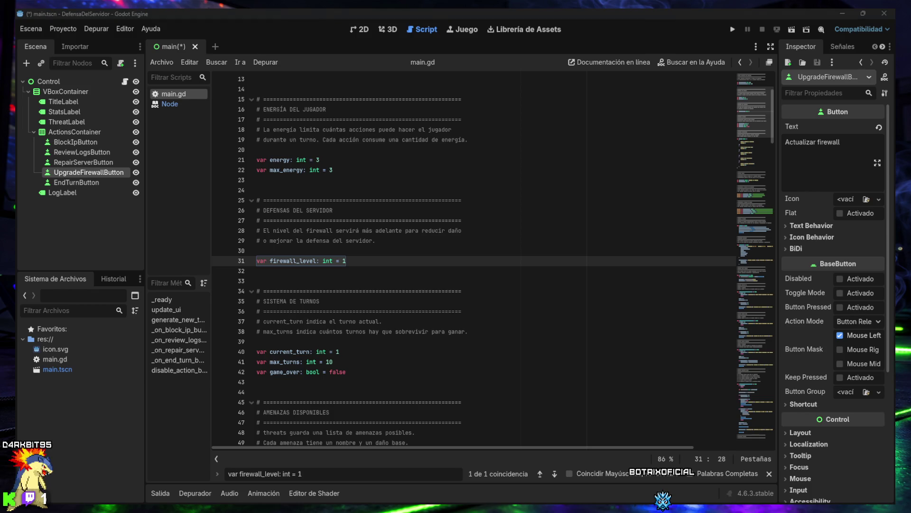
{"action": "mouse_move", "coordinate": [320, 259]}
{"action": "left_mouse_down"}
{"action": "mouse_move", "coordinate": [259, 231]}
{"action": "mouse_move", "coordinate": [252, 207]}
{"action": "left_mouse_up"}
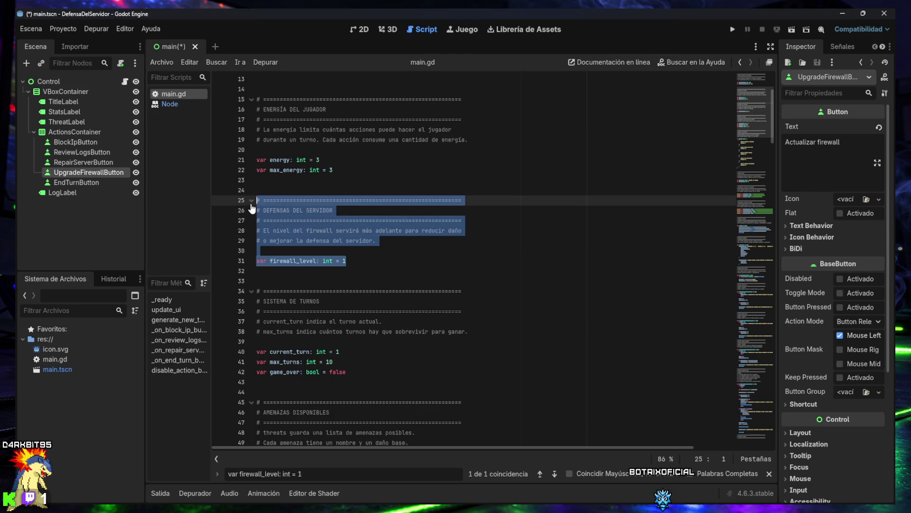
{"action": "left_click", "coordinate": [769, 474]}
{"action": "right_click", "coordinate": [308, 234]}
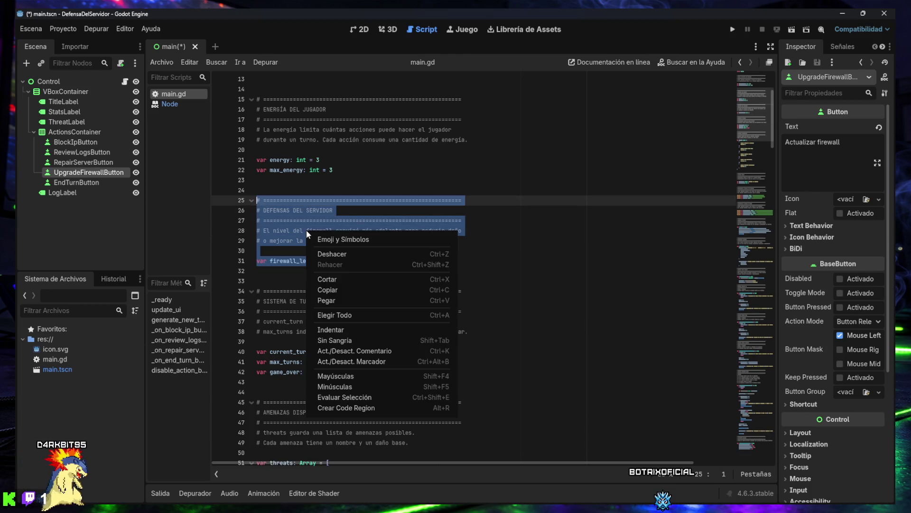
{"action": "left_click", "coordinate": [340, 300]}
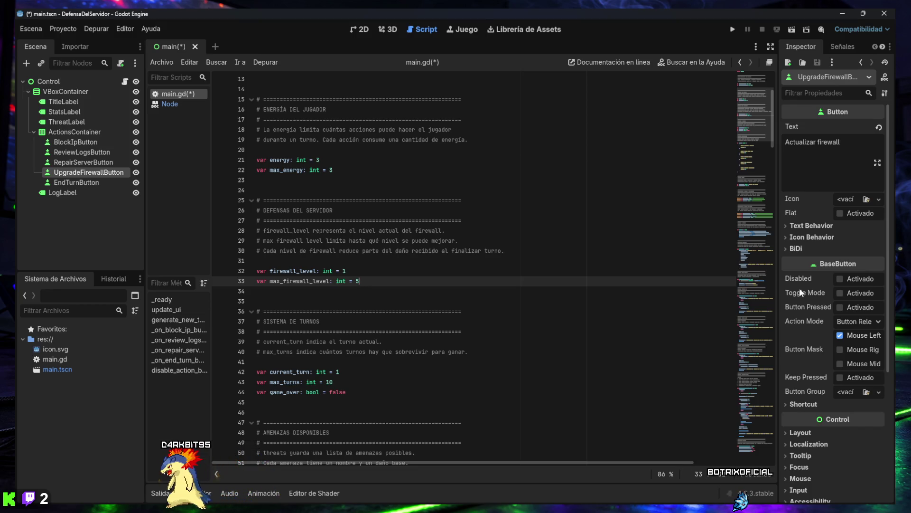
{"action": "scroll", "coordinate": [473, 297], "scroll_direction": "up", "scroll_amount": 4}
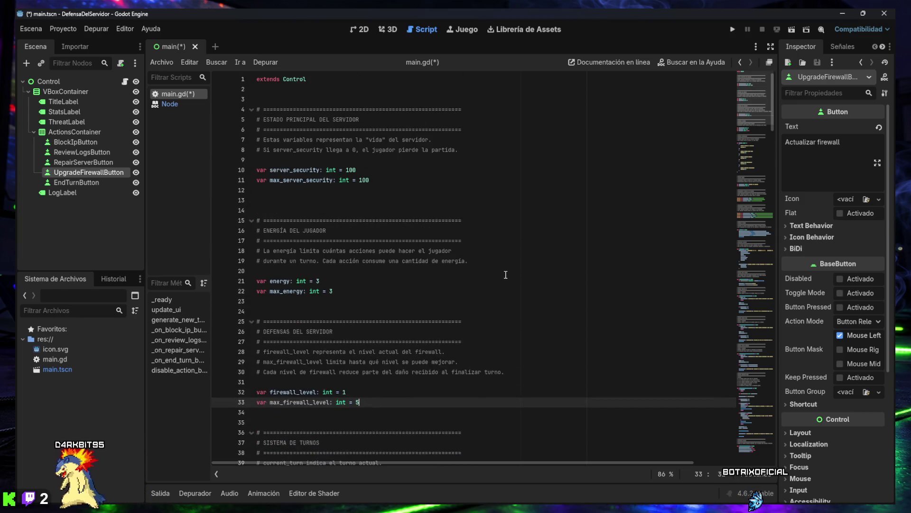
{"action": "scroll", "coordinate": [505, 272], "scroll_direction": "down", "scroll_amount": 4}
{"action": "scroll", "coordinate": [505, 272], "scroll_direction": "down", "scroll_amount": 15}
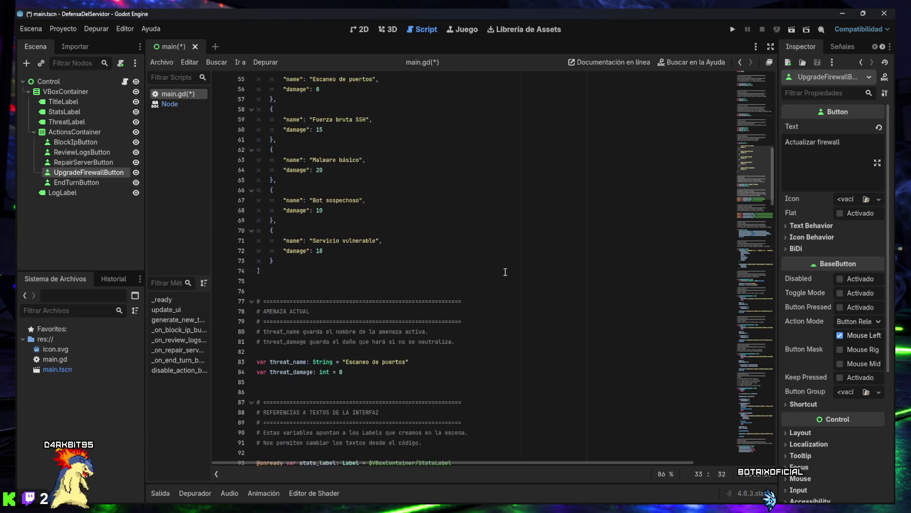
{"action": "scroll", "coordinate": [505, 271], "scroll_direction": "down", "scroll_amount": 3}
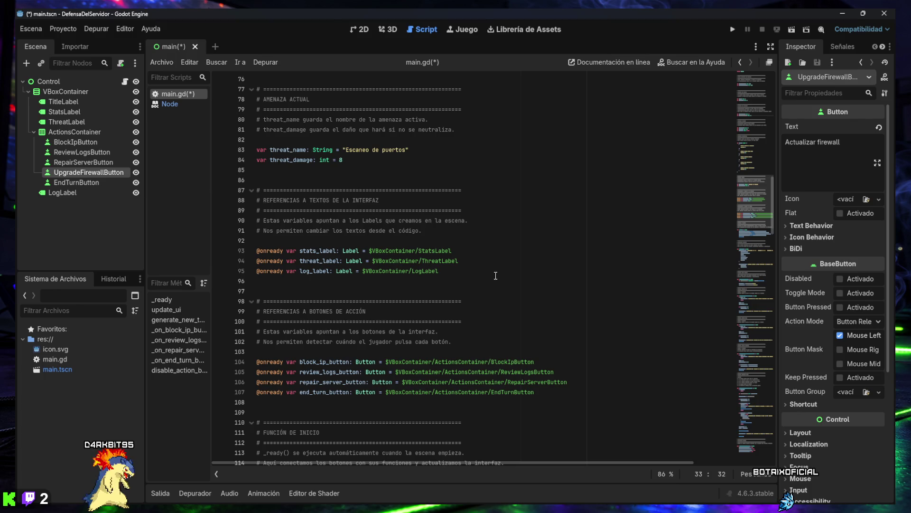
{"action": "scroll", "coordinate": [495, 276], "scroll_direction": "down", "scroll_amount": 3}
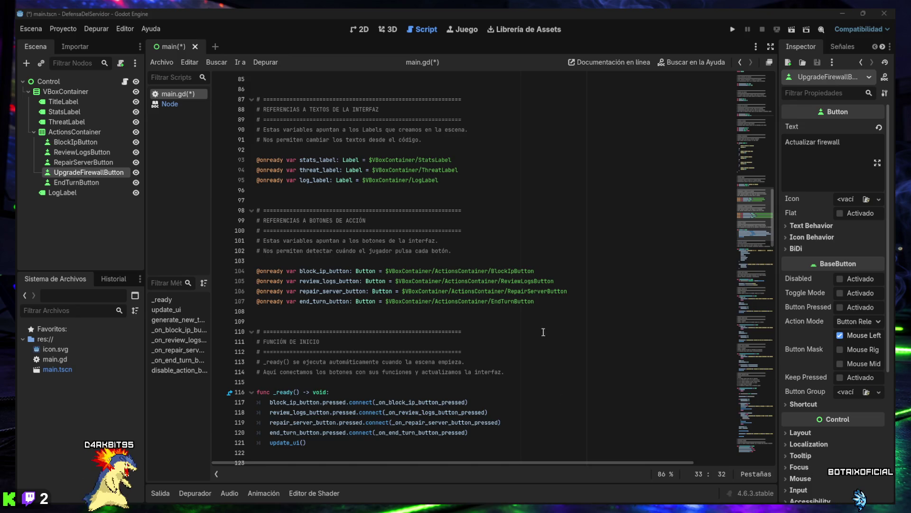
{"action": "left_click", "coordinate": [579, 296]}
{"action": "key", "text": "Return"}
{"action": "type", "text": "@onready var upgrade_firewall_button: Button = $VBoxContainer/ActionsContainer/UpgradeFirewallButton"}
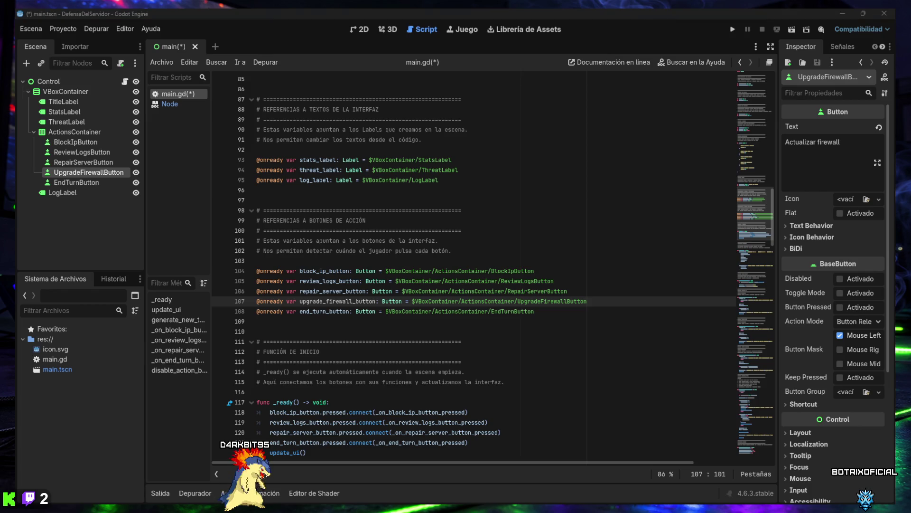
Insert the upgrade_firewall_button.pressed connect call at line 121 in _ready and fix its indentation.
{"action": "scroll", "coordinate": [547, 366], "scroll_direction": "down", "scroll_amount": 2}
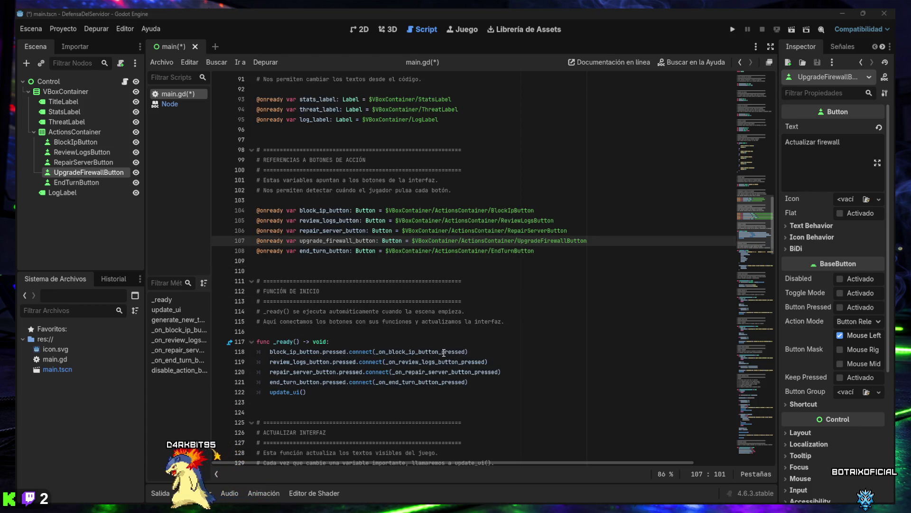
{"action": "left_click", "coordinate": [520, 370]}
{"action": "key", "text": "Return"}
{"action": "type", "text": "upgrade_firewall_button.pressed.connect(_on_upgrade_firewall_button_pressed)"}
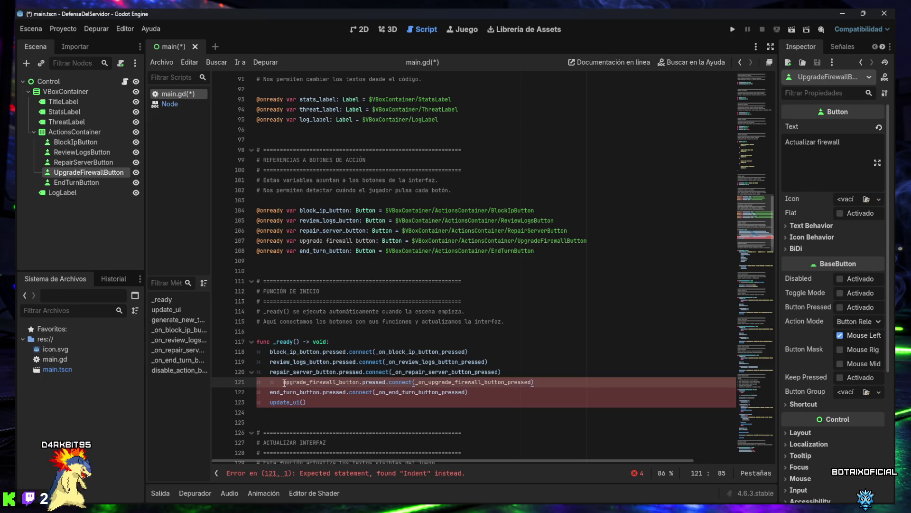
{"action": "left_click", "coordinate": [281, 383]}
{"action": "key", "text": "BackSpace"}
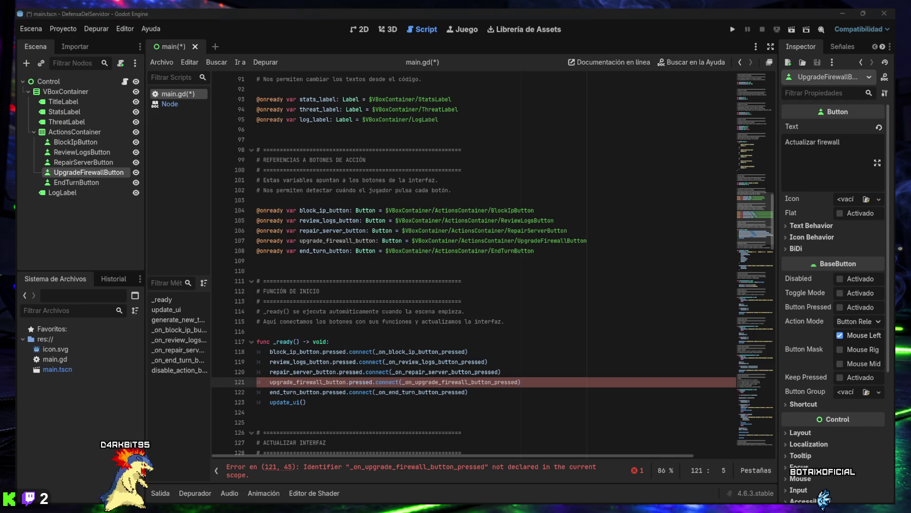
{"action": "left_click_drag", "start_coordinate": [752, 215], "coordinate": [748, 254]}
Paste the _on_upgrade_firewall_button_pressed handler below the repair server function.
{"action": "left_click", "coordinate": [192, 350]}
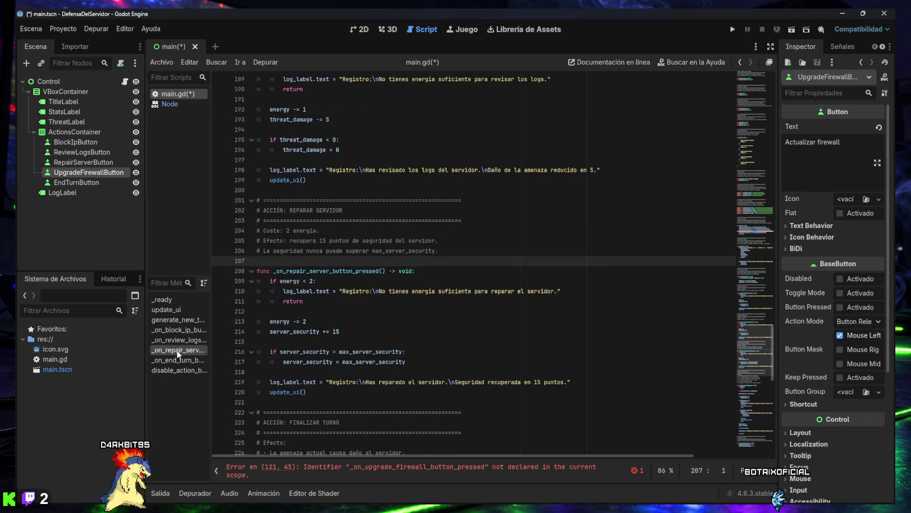
{"action": "left_click", "coordinate": [177, 340]}
{"action": "left_click", "coordinate": [174, 350]}
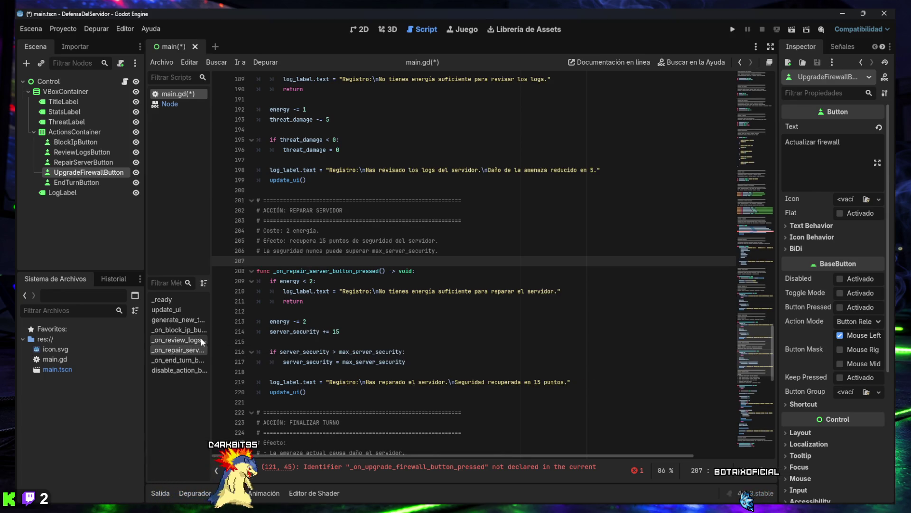
{"action": "left_click", "coordinate": [332, 402]}
{"action": "scroll", "coordinate": [346, 372], "scroll_direction": "down", "scroll_amount": 6}
{"action": "scroll", "coordinate": [346, 372], "scroll_direction": "down", "scroll_amount": 12}
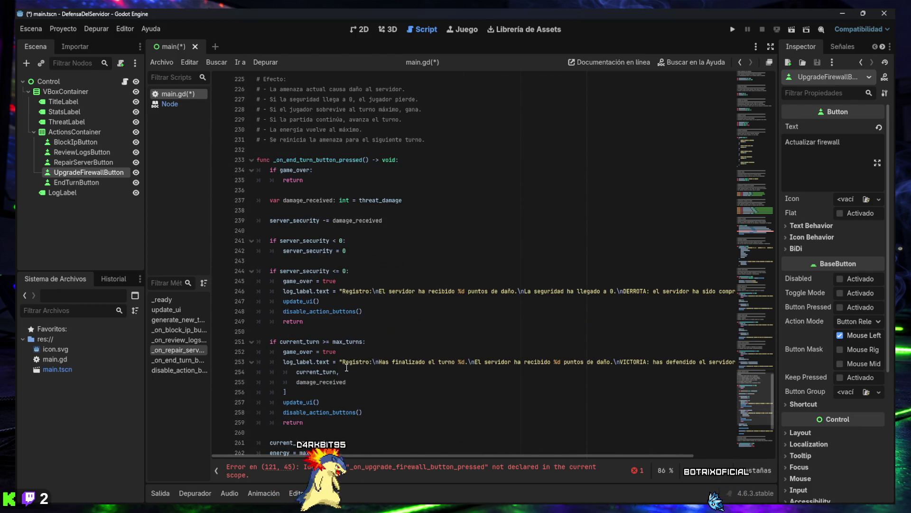
{"action": "scroll", "coordinate": [347, 366], "scroll_direction": "up", "scroll_amount": 14}
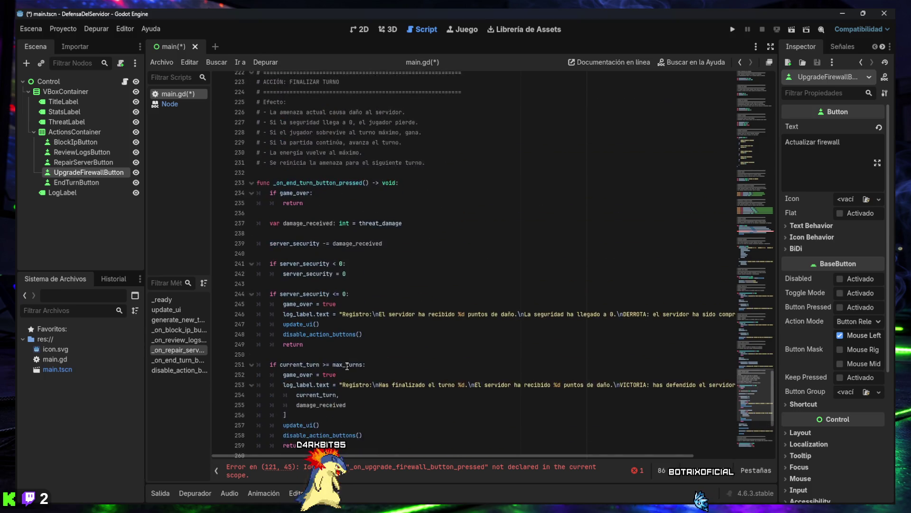
{"action": "key", "text": "Return"}
{"action": "key", "text": "Return"}
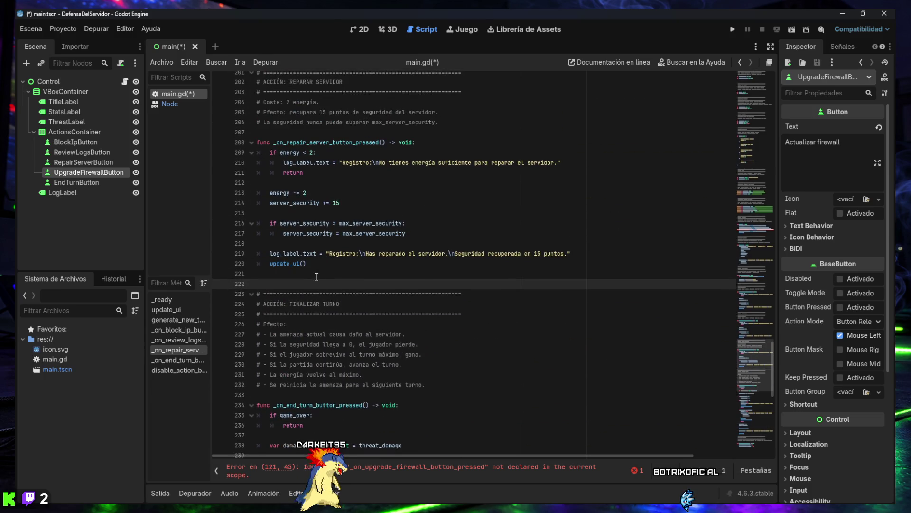
{"action": "left_click", "coordinate": [311, 282]}
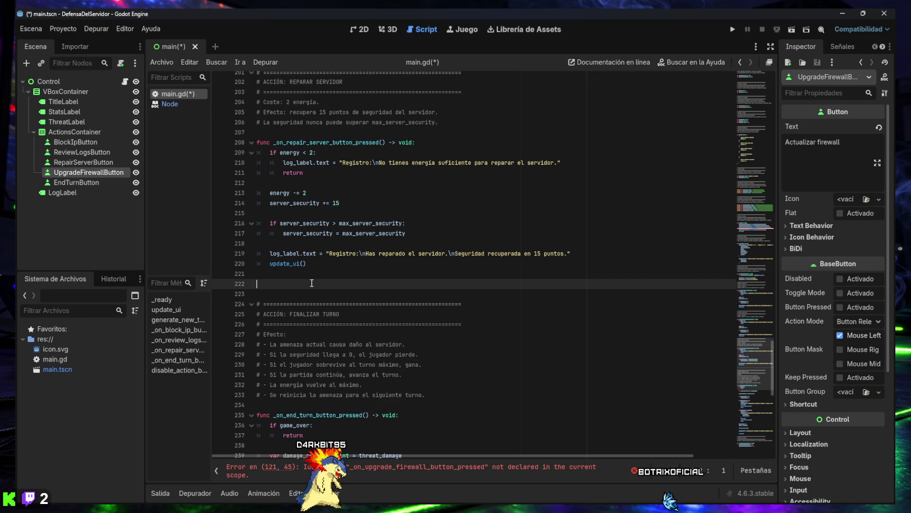
{"action": "type", "text": "# ============================================================ # ACCIÓN: ACTUALIZAR FIREWALL # ============================================================ # Coste: 2 energía. # Efecto: aumenta el nivel del firewall en 1. # El firewall no puede superar max_firewall_level.  func _on_upgrade_firewall_button_pressed() -> void: \tif energy < 2: \t\tlog_label.text = \"Registro:\\nNo tienes energía suficiente para actualizar el firewall.\" \t\treturn  \tif firewall_level >= max_firewall_level: \t\tlog_label.text = \"Registro:\\nEl firewall ya está en su nivel máximo.\" \t\treturn  \tenergy -= 2 \tfirewall_level += 1  \tlog_label.text = \"Registro:\\nHas actualizado el firewall.\\nFirewall aumentado a nivel %d.\" % firewall_level \tupdate_ui()"}
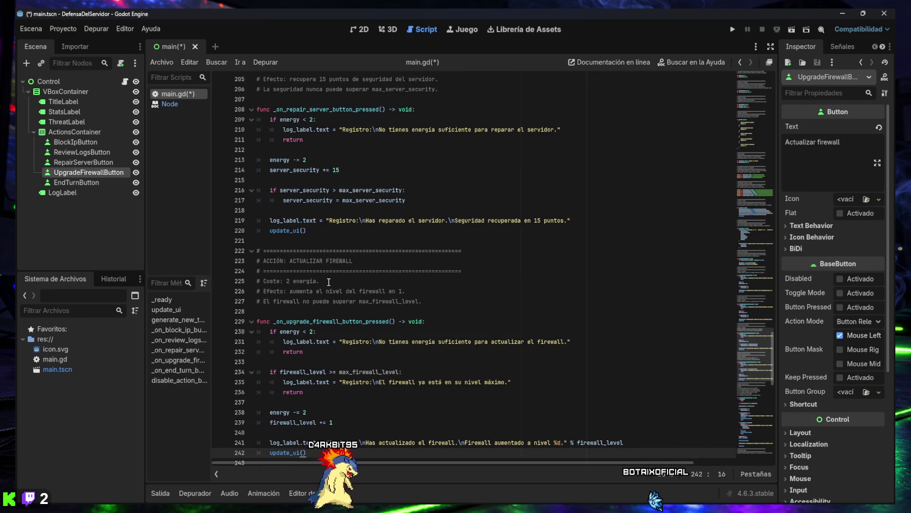
{"action": "scroll", "coordinate": [317, 282], "scroll_direction": "down", "scroll_amount": 3}
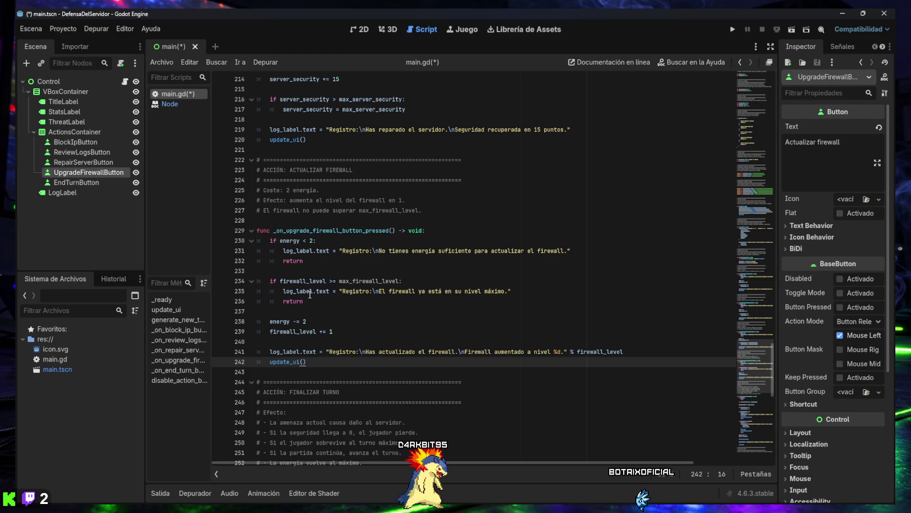
Save main.gd and locate the _on_end_turn_button_pressed() function.
{"action": "mouse_move", "coordinate": [212, 361]}
{"action": "left_mouse_down"}
{"action": "mouse_move", "coordinate": [273, 352]}
{"action": "mouse_move", "coordinate": [221, 348]}
{"action": "mouse_move", "coordinate": [247, 344]}
{"action": "left_mouse_up"}
{"action": "left_click", "coordinate": [383, 342]}
{"action": "key", "text": "ctrl+s"}
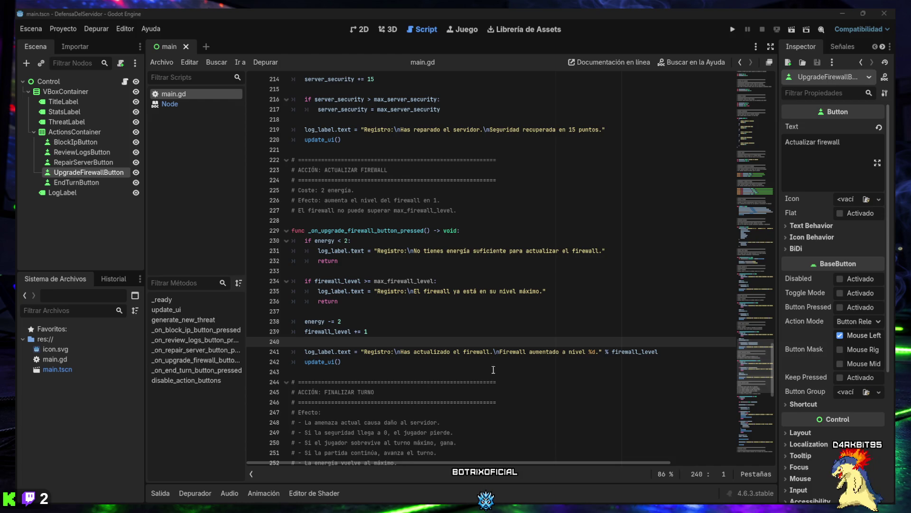
{"action": "key", "text": "ctrl+f"}
{"action": "type", "text": "_on_end_turn_button_pressed()"}
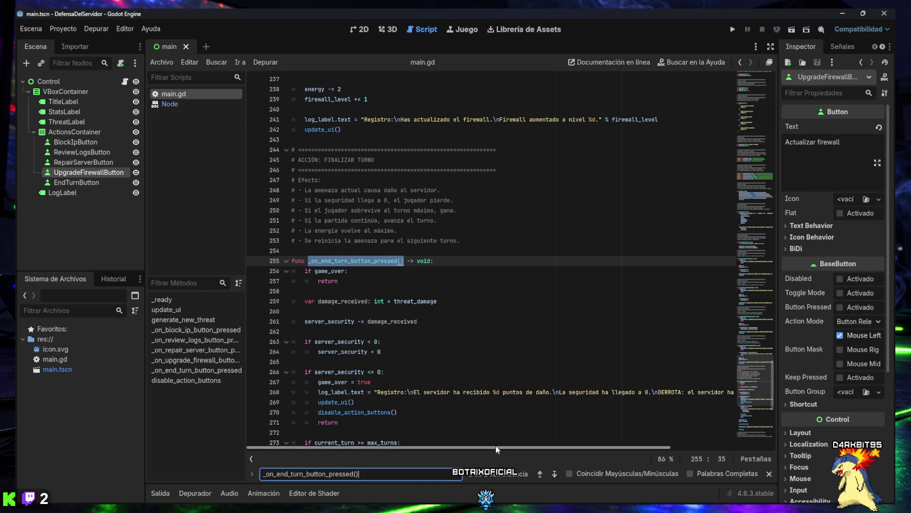
Replace the end-turn damage lines with the firewall-reduced, zero-clamped version, indented one level.
{"action": "scroll", "coordinate": [499, 375], "scroll_direction": "down", "scroll_amount": 3}
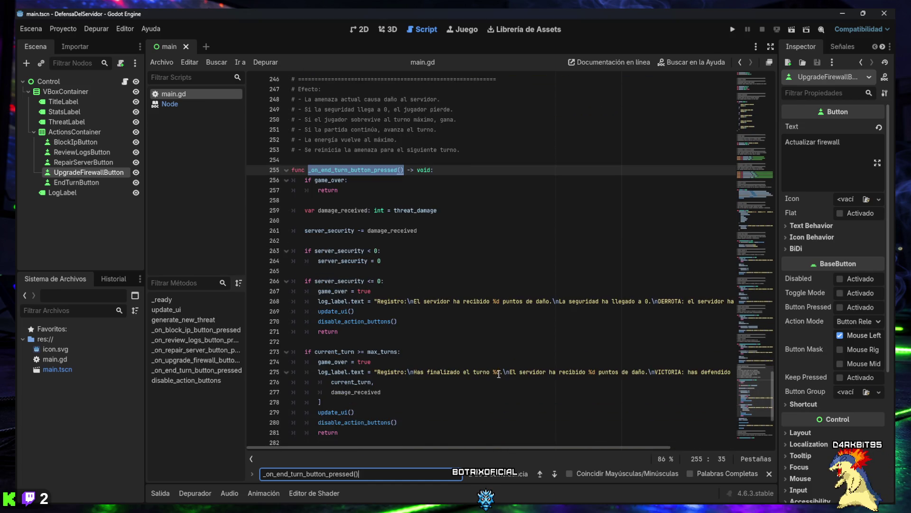
{"action": "scroll", "coordinate": [496, 369], "scroll_direction": "up", "scroll_amount": 2}
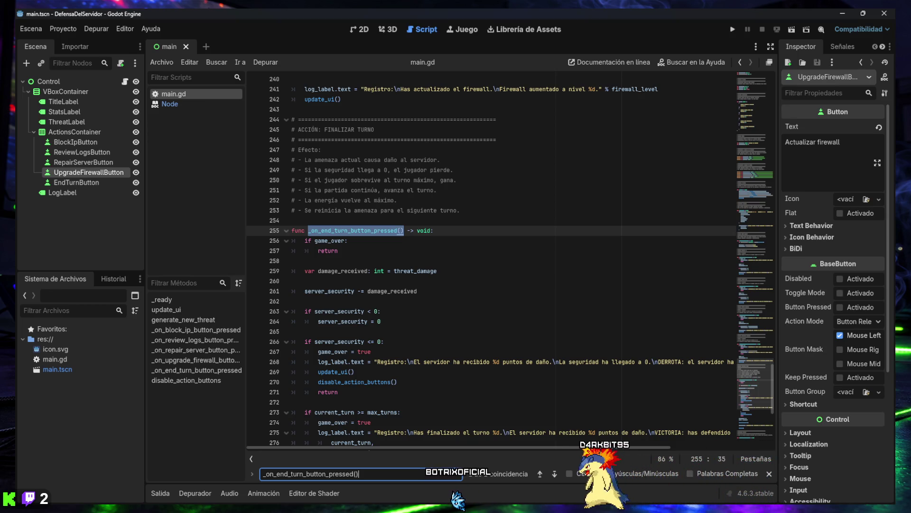
{"action": "mouse_move", "coordinate": [418, 291]}
{"action": "left_mouse_down"}
{"action": "mouse_move", "coordinate": [288, 291]}
{"action": "mouse_move", "coordinate": [287, 272]}
{"action": "left_mouse_up"}
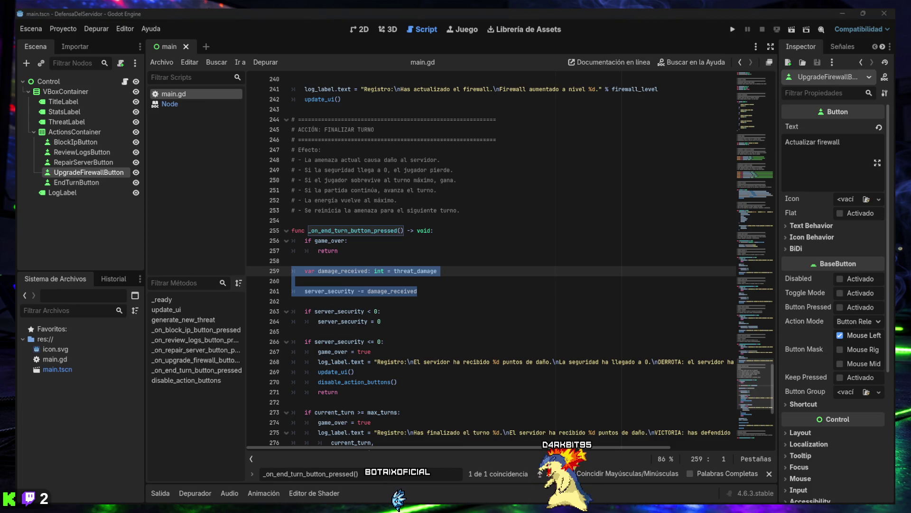
{"action": "mouse_move", "coordinate": [418, 291]}
{"action": "left_mouse_down"}
{"action": "mouse_move", "coordinate": [361, 290]}
{"action": "mouse_move", "coordinate": [311, 274]}
{"action": "left_mouse_up"}
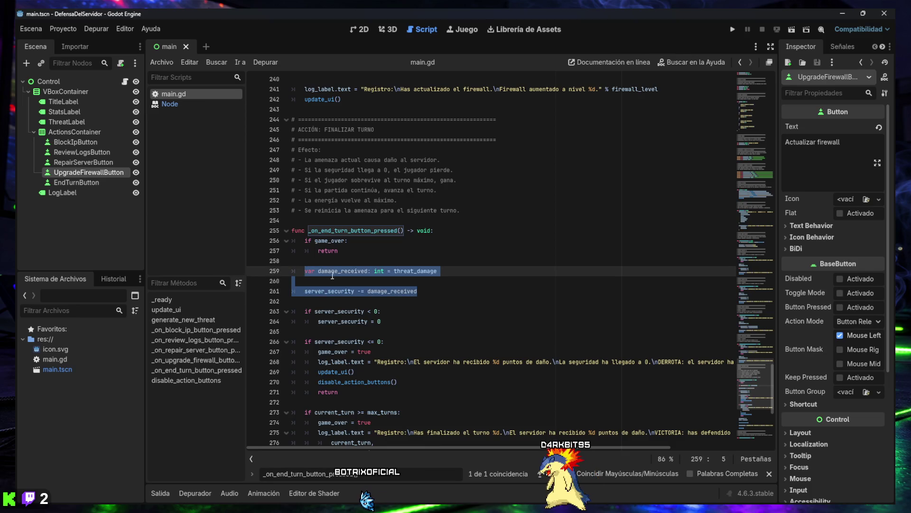
{"action": "type", "text": "var damage_received: int = threat_damage - firewall_level  if damage_received < 0: \tdamage_received = 0  server_security -= damage_received"}
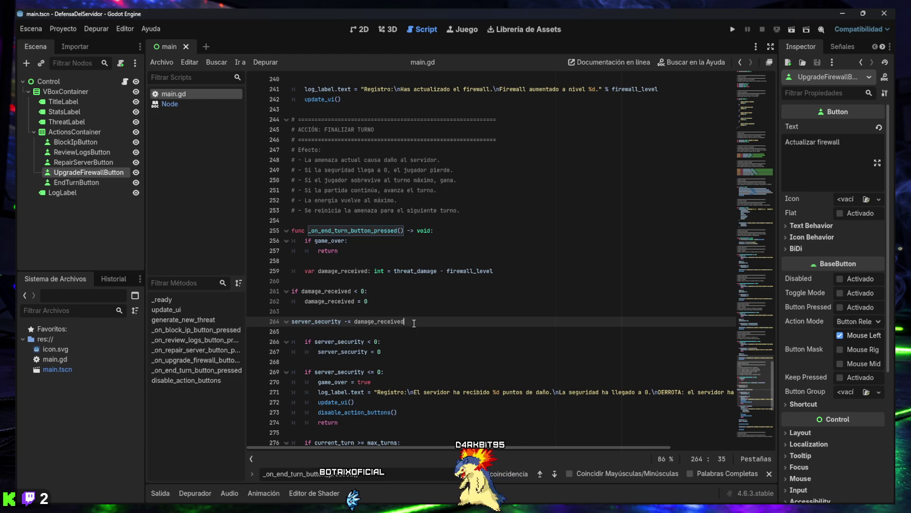
{"action": "mouse_move", "coordinate": [406, 321]}
{"action": "left_mouse_down"}
{"action": "mouse_move", "coordinate": [297, 312]}
{"action": "mouse_move", "coordinate": [280, 294]}
{"action": "left_mouse_up"}
{"action": "key", "text": "Tab"}
{"action": "left_click", "coordinate": [430, 322]}
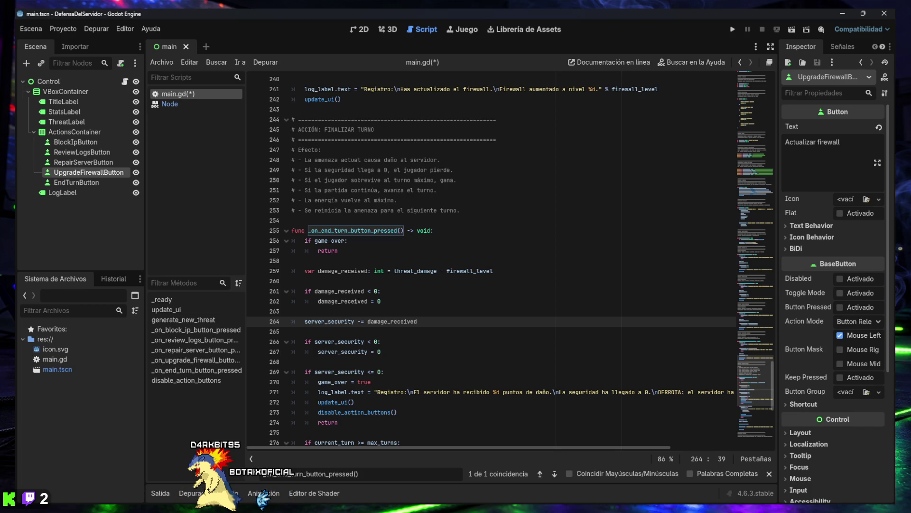
Add 'upgrade_firewall_button.disabled = true' to disable_action_buttons, fix its indentation and save.
{"action": "scroll", "coordinate": [436, 296], "scroll_direction": "down", "scroll_amount": 6}
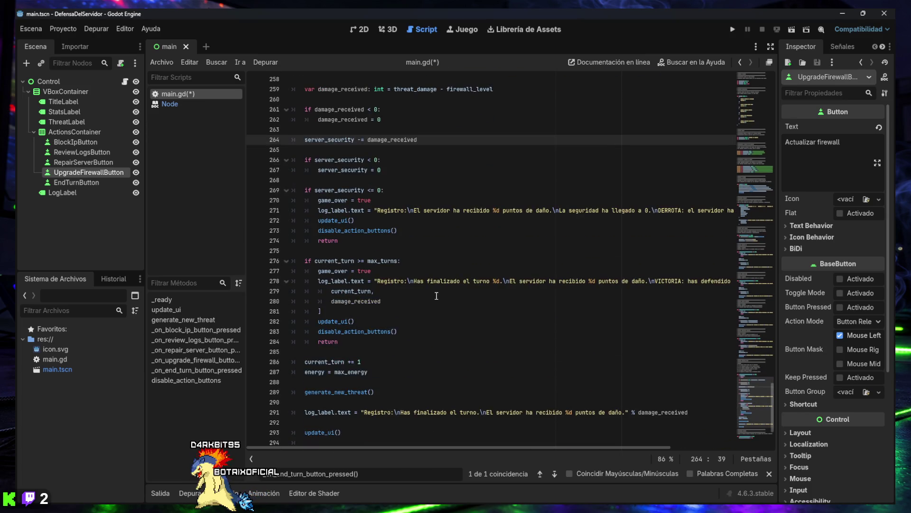
{"action": "scroll", "coordinate": [436, 295], "scroll_direction": "down", "scroll_amount": 2}
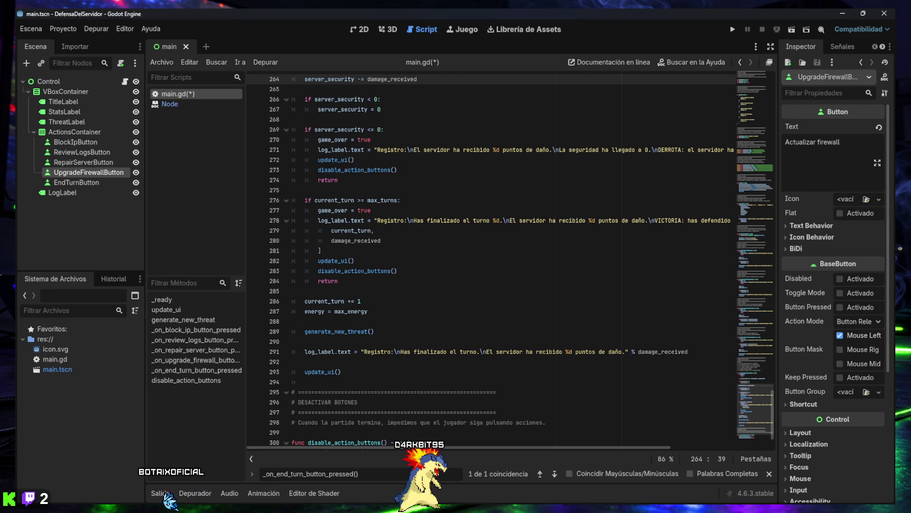
{"action": "scroll", "coordinate": [454, 280], "scroll_direction": "down", "scroll_amount": 2}
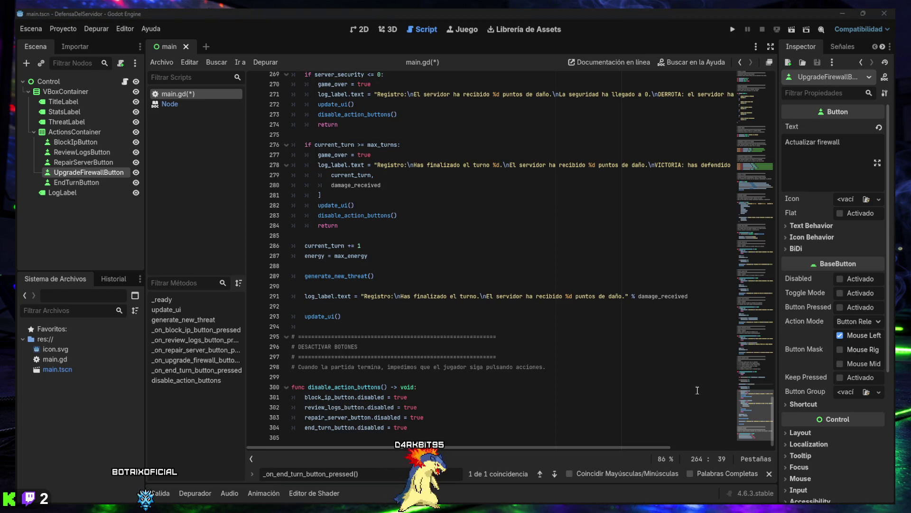
{"action": "left_click", "coordinate": [439, 417]}
{"action": "key", "text": "Return"}
{"action": "type", "text": "upgrade_firewall_button.disabled = true"}
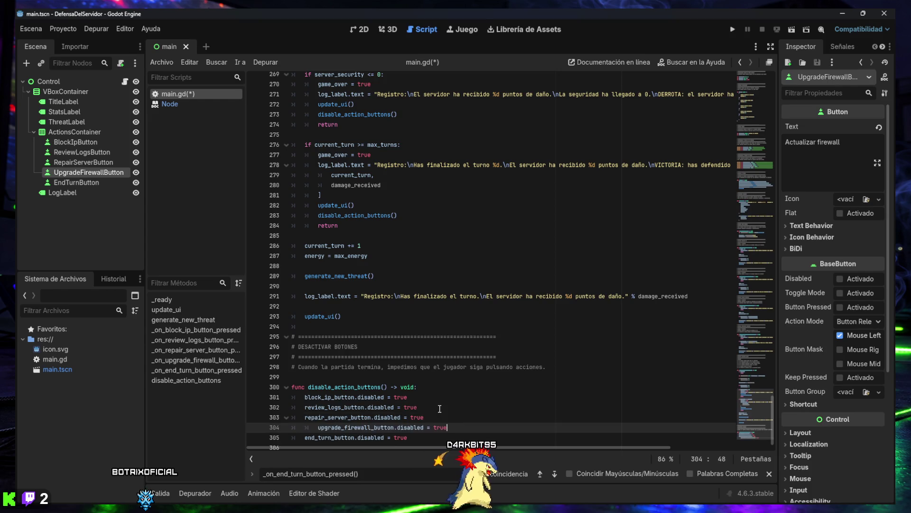
{"action": "key", "text": "Home"}
{"action": "key", "text": "BackSpace"}
{"action": "key", "text": "ctrl+s"}
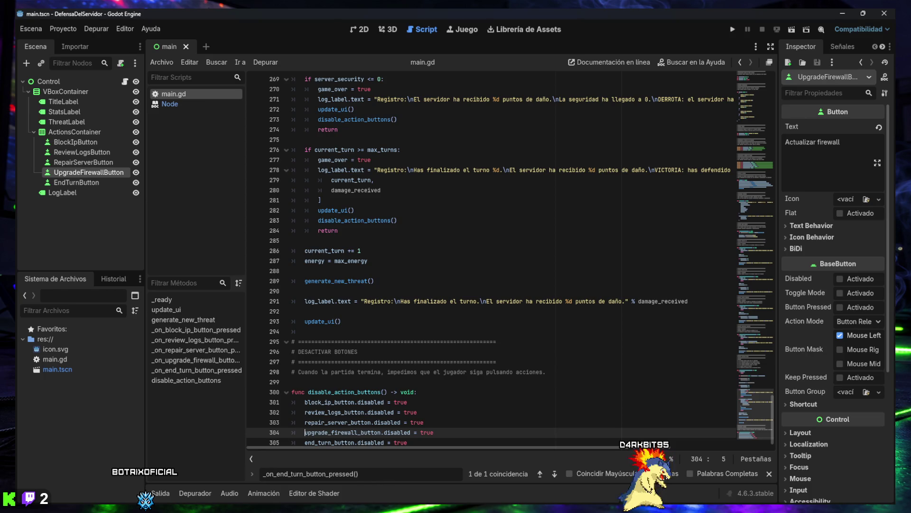
{"action": "scroll", "coordinate": [472, 416], "scroll_direction": "down", "scroll_amount": 1}
{"action": "left_click", "coordinate": [447, 439]}
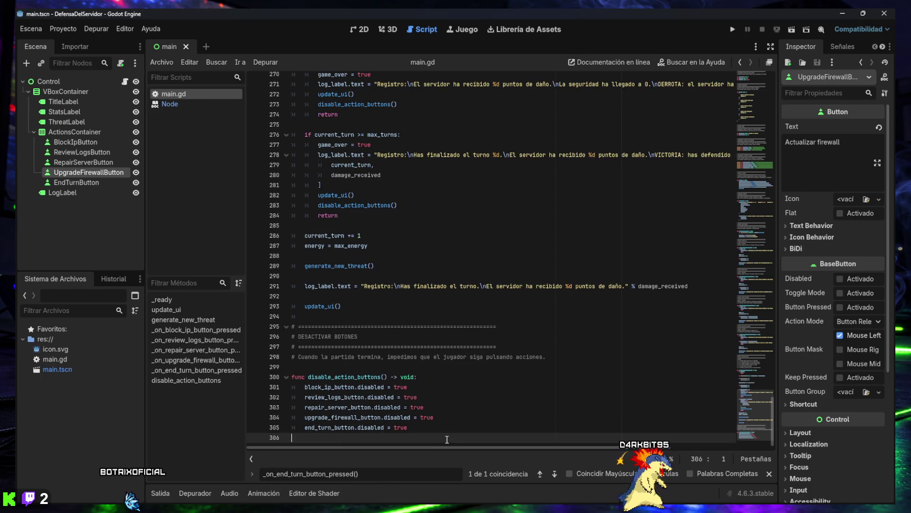
Run the game, alternating firewall upgrades and turn ends until the firewall reaches level 5.
{"action": "left_click", "coordinate": [732, 30]}
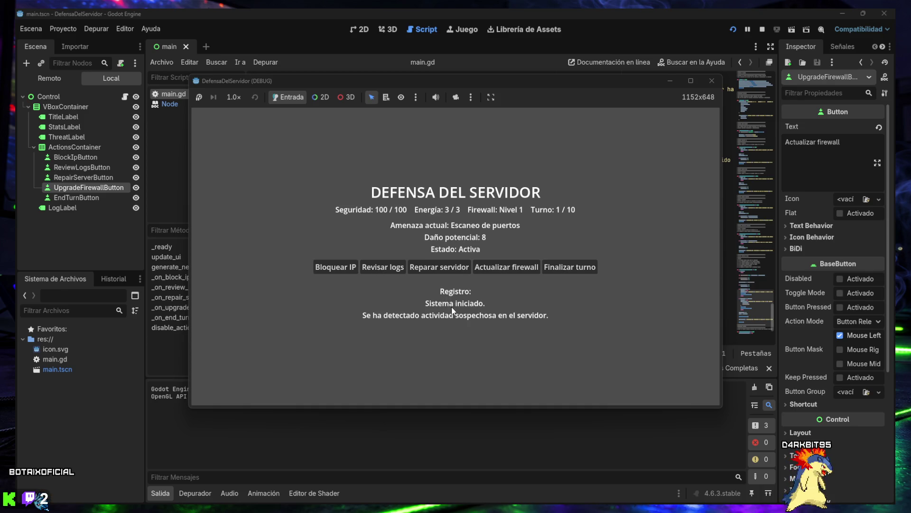
{"action": "left_click", "coordinate": [501, 271]}
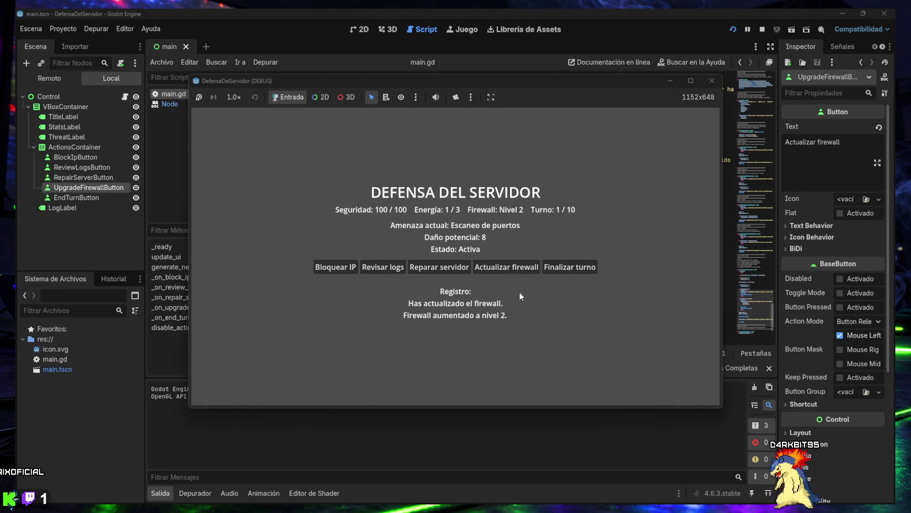
{"action": "left_click", "coordinate": [561, 269]}
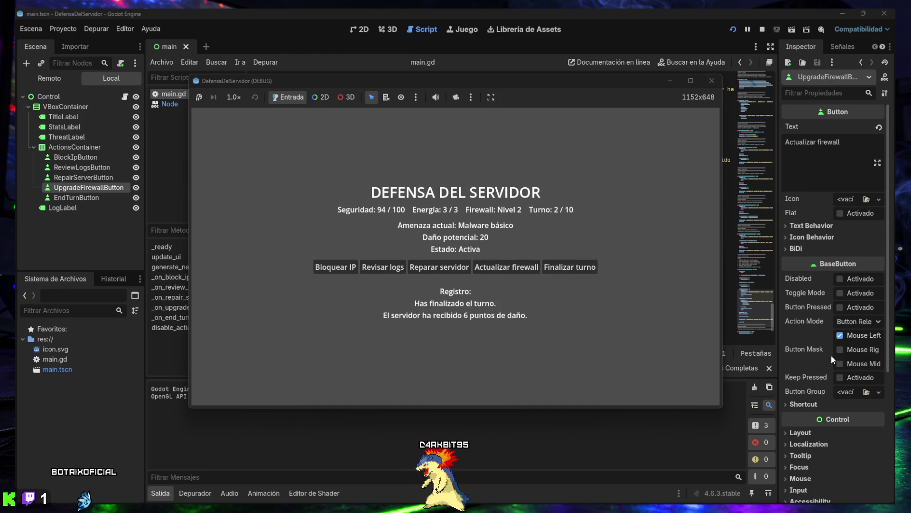
{"action": "left_click", "coordinate": [499, 268]}
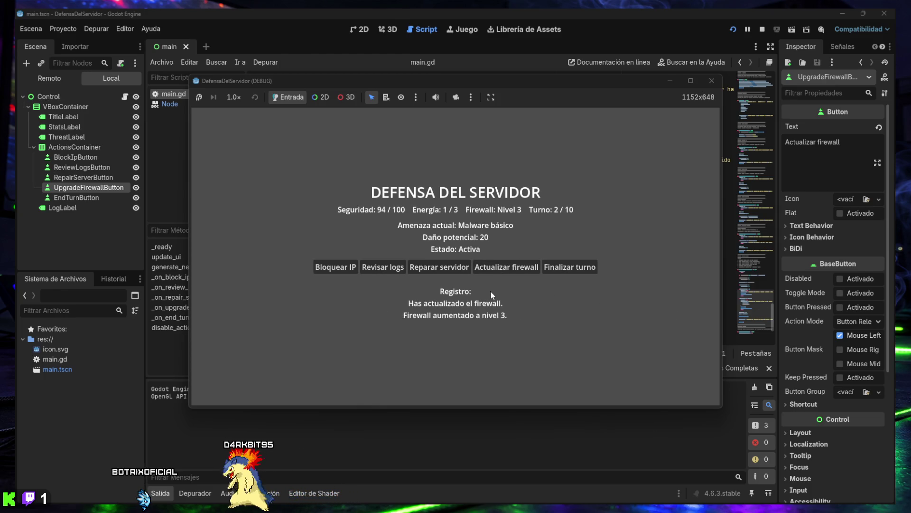
{"action": "left_click", "coordinate": [563, 268]}
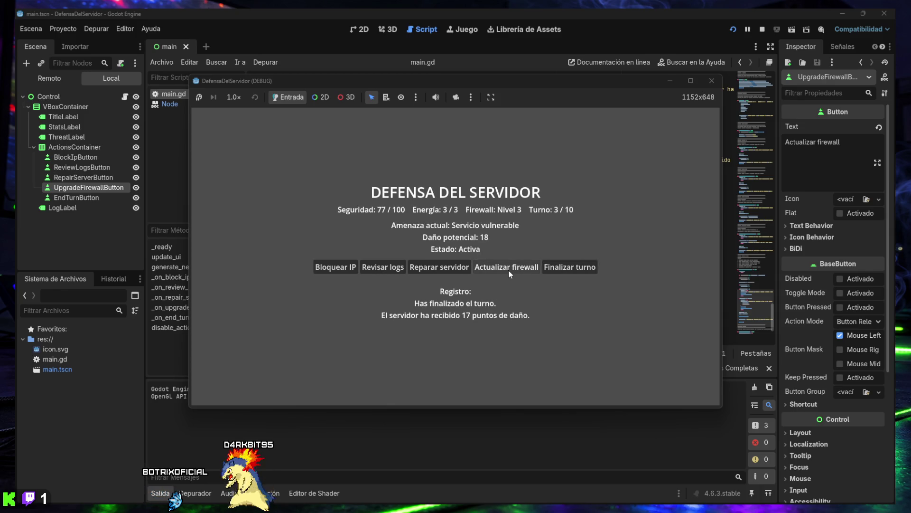
{"action": "left_click", "coordinate": [508, 270]}
{"action": "left_click", "coordinate": [565, 270]}
{"action": "left_click", "coordinate": [508, 266]}
{"action": "left_click", "coordinate": [570, 267]}
{"action": "left_click", "coordinate": [508, 267]}
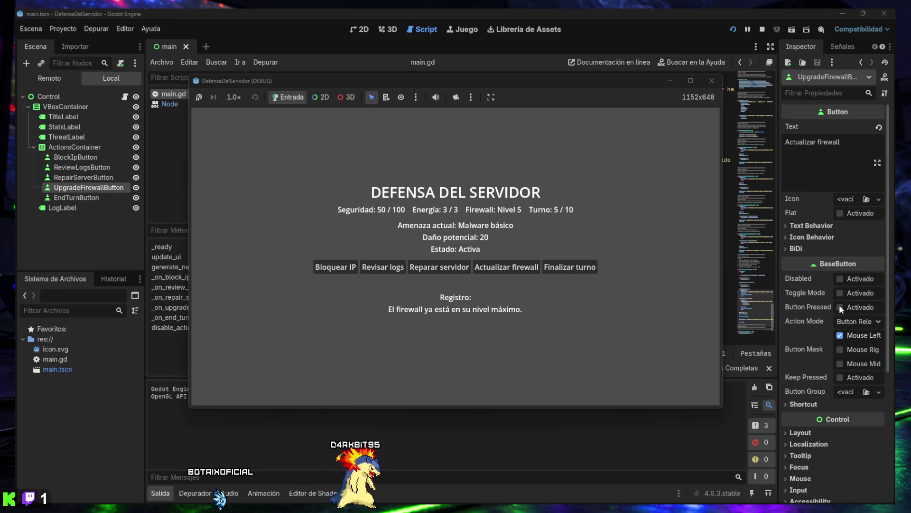
End the remaining turns through turn 10 for VICTORIA and screenshot the whole window.
{"action": "left_click", "coordinate": [570, 270]}
{"action": "left_click", "coordinate": [570, 270]}
{"action": "left_click", "coordinate": [569, 270]}
{"action": "left_click", "coordinate": [570, 269]}
{"action": "left_click", "coordinate": [568, 269]}
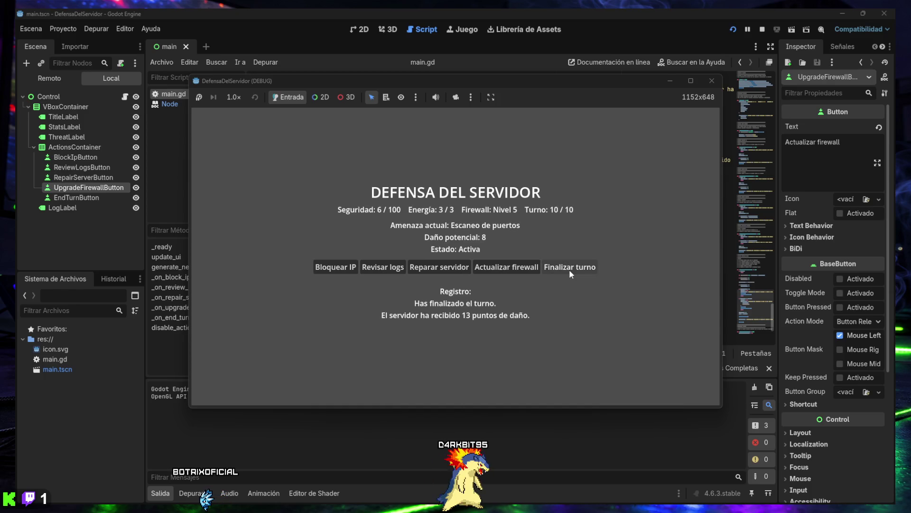
{"action": "left_click", "coordinate": [569, 269]}
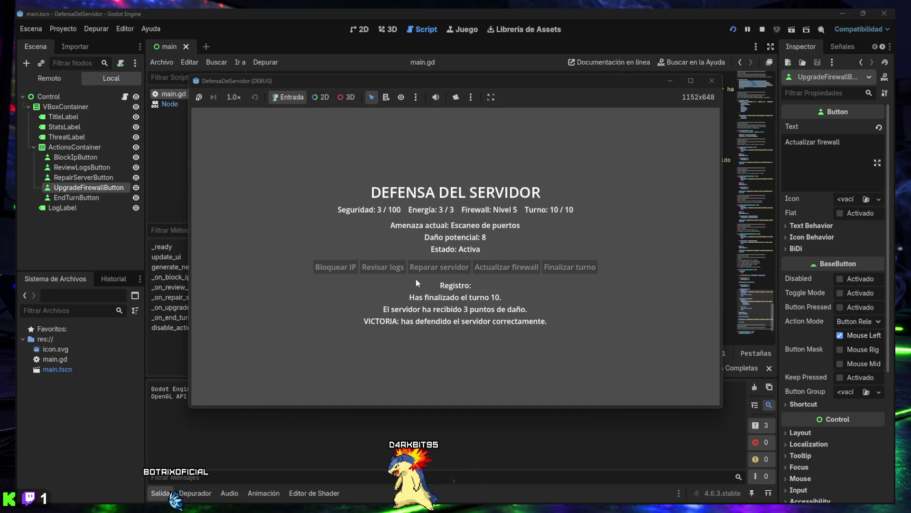
{"action": "key", "text": "super+shift+s"}
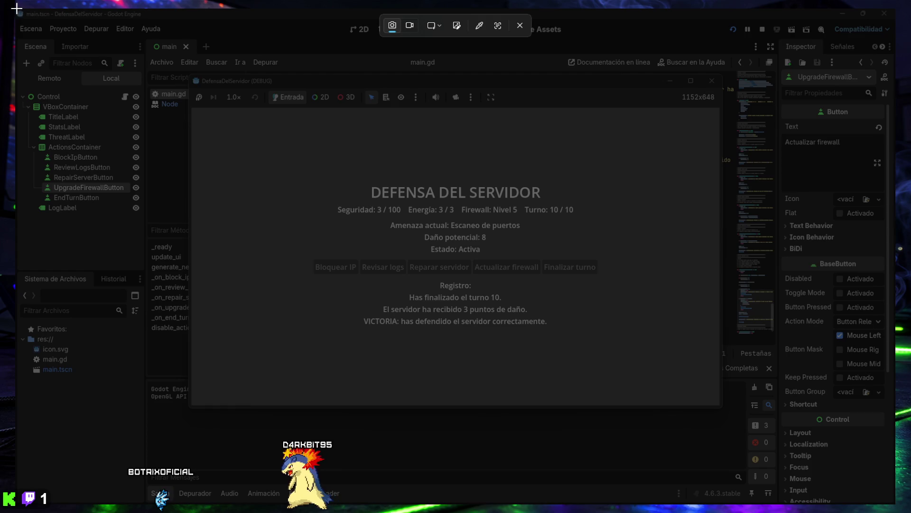
{"action": "mouse_move", "coordinate": [16, 8]}
{"action": "left_mouse_down"}
{"action": "mouse_move", "coordinate": [692, 377]}
{"action": "mouse_move", "coordinate": [895, 507]}
{"action": "mouse_move", "coordinate": [891, 499]}
{"action": "left_mouse_up"}
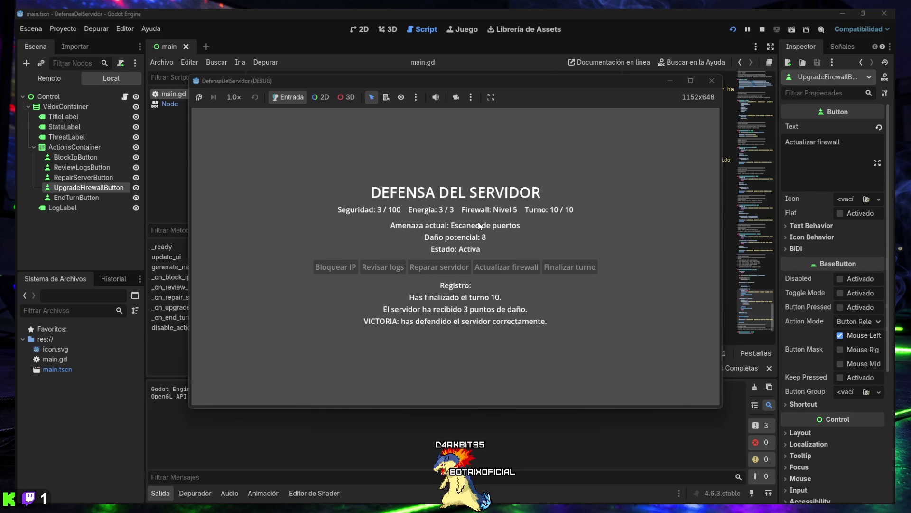
Add a new Button child node under ActionsContainer and view the scene in 2D.
{"action": "left_click", "coordinate": [70, 148]}
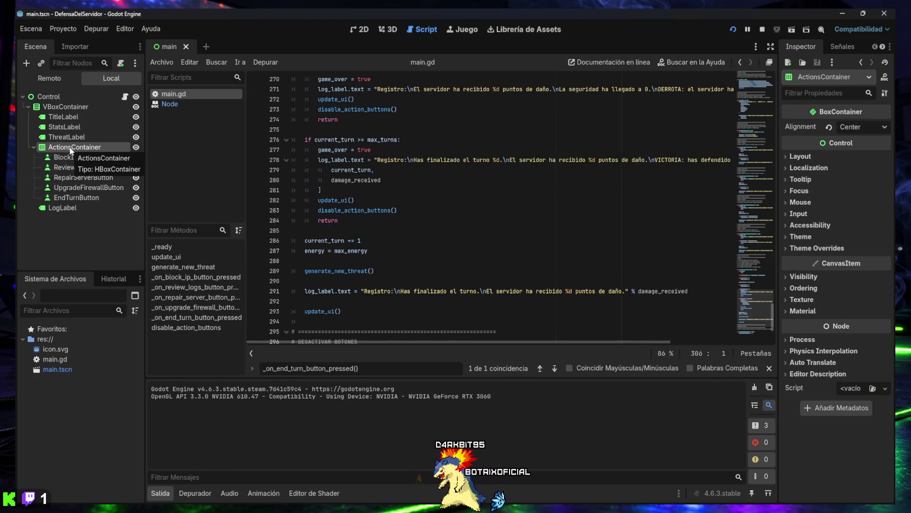
{"action": "right_click", "coordinate": [71, 149]}
{"action": "left_click", "coordinate": [71, 149]}
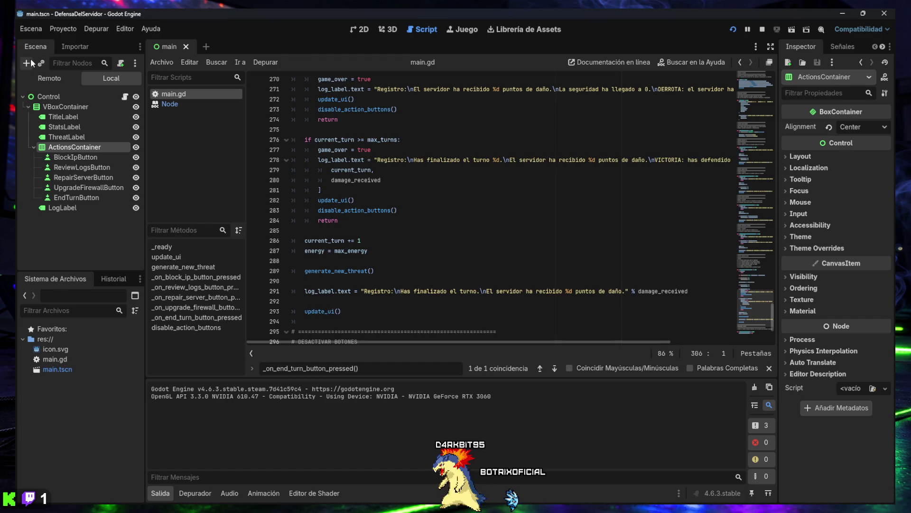
{"action": "left_click", "coordinate": [26, 63]}
{"action": "double_click", "coordinate": [375, 193]}
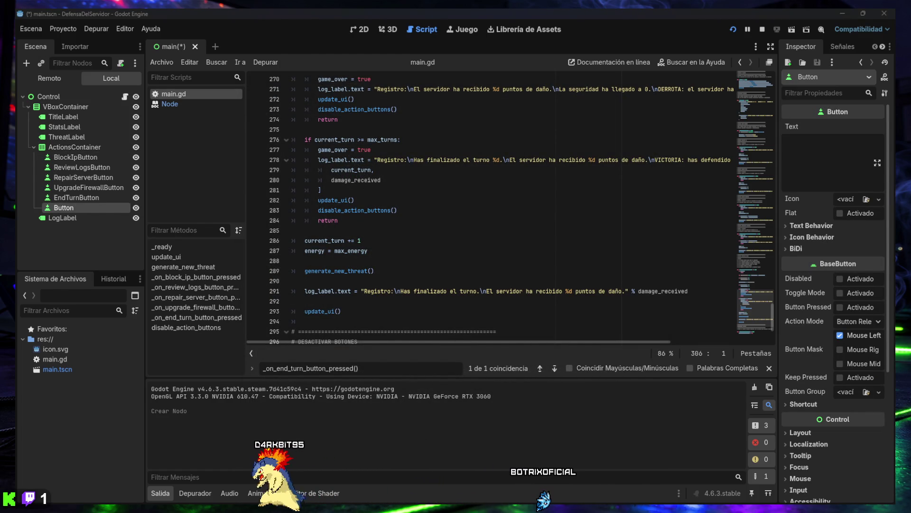
{"action": "left_click", "coordinate": [359, 29]}
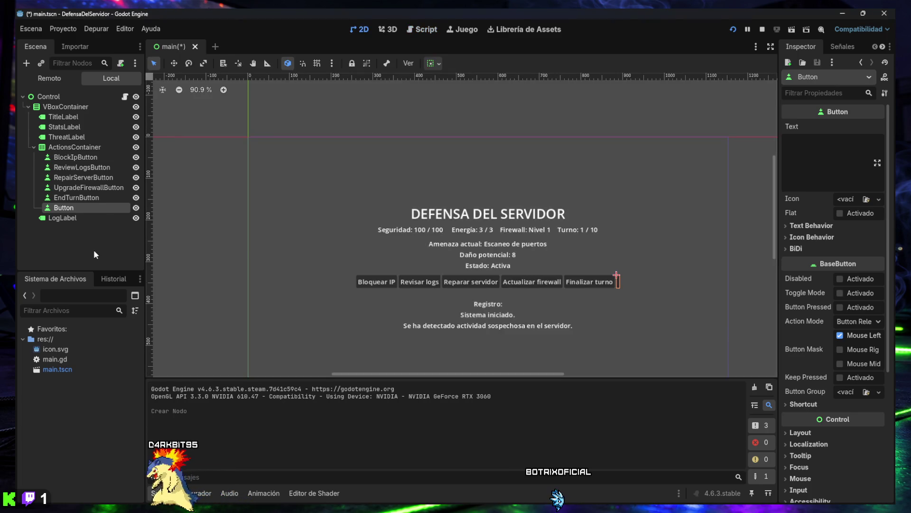
Rename the button RestartButton, give it the text 'Reiniciar partida', and save the scene.
{"action": "double_click", "coordinate": [64, 207]}
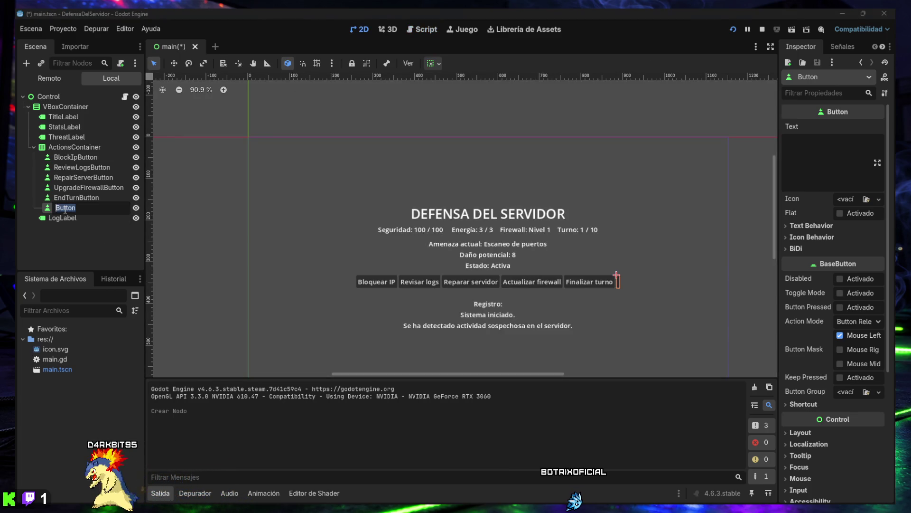
{"action": "type", "text": "RestartButton"}
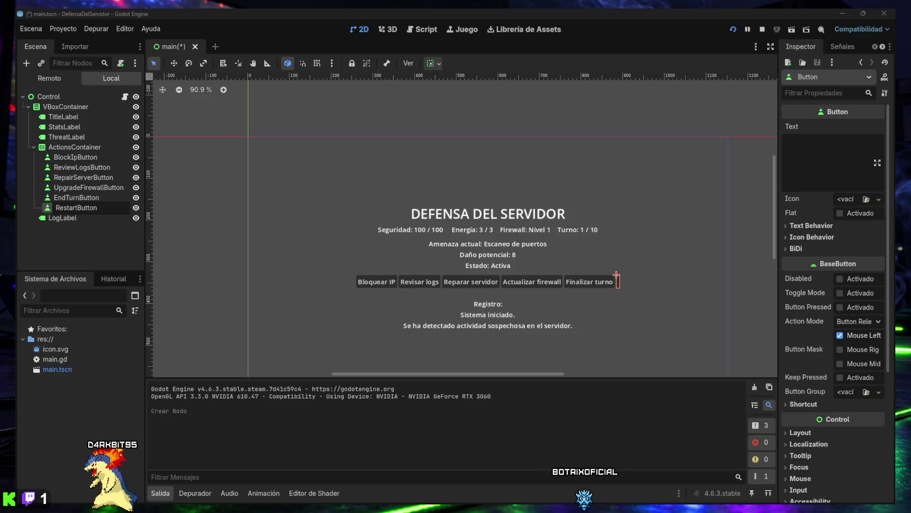
{"action": "key", "text": "Return"}
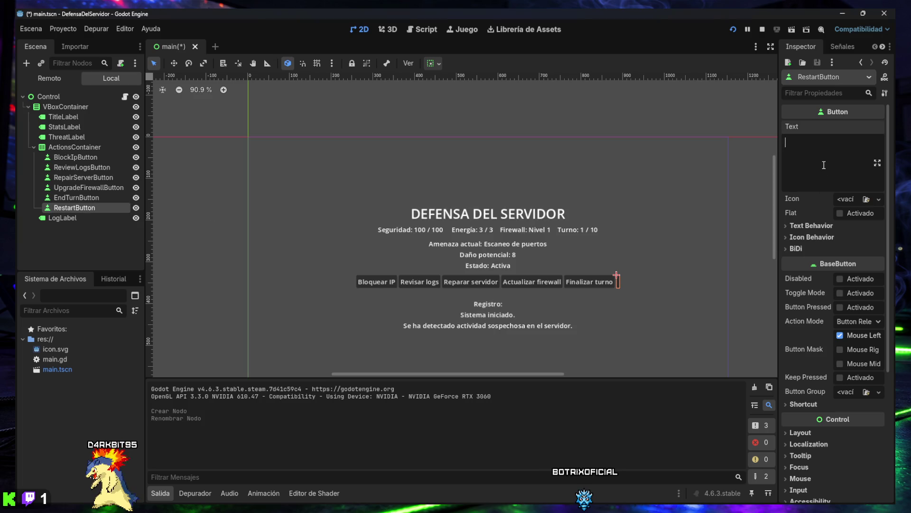
{"action": "type", "text": "Reiniciar partida"}
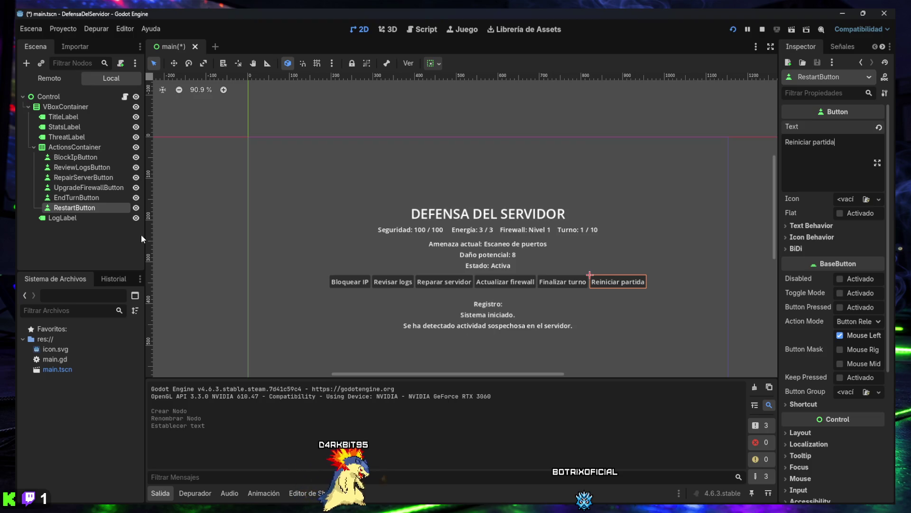
{"action": "left_click", "coordinate": [104, 237]}
{"action": "key", "text": "ctrl+s"}
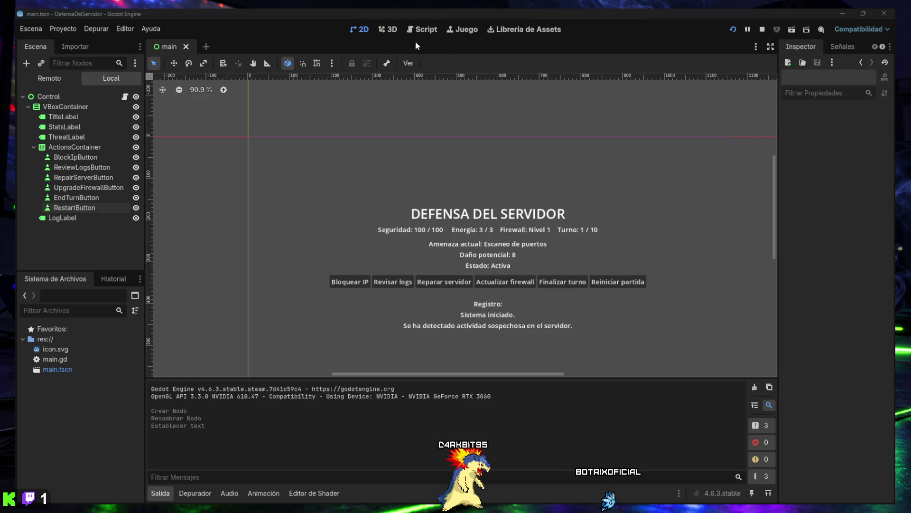
{"action": "left_click", "coordinate": [426, 28]}
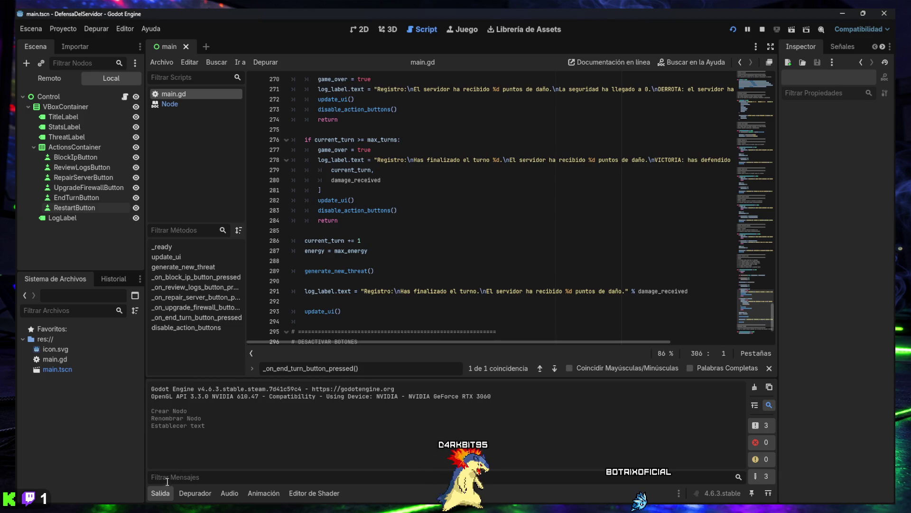
{"action": "left_click", "coordinate": [161, 493]}
{"action": "mouse_move", "coordinate": [756, 429]}
{"action": "left_mouse_down"}
{"action": "mouse_move", "coordinate": [765, 237]}
{"action": "mouse_move", "coordinate": [757, 194]}
{"action": "mouse_move", "coordinate": [758, 208]}
{"action": "left_mouse_up"}
{"action": "scroll", "coordinate": [758, 208], "scroll_direction": "up", "scroll_amount": 2}
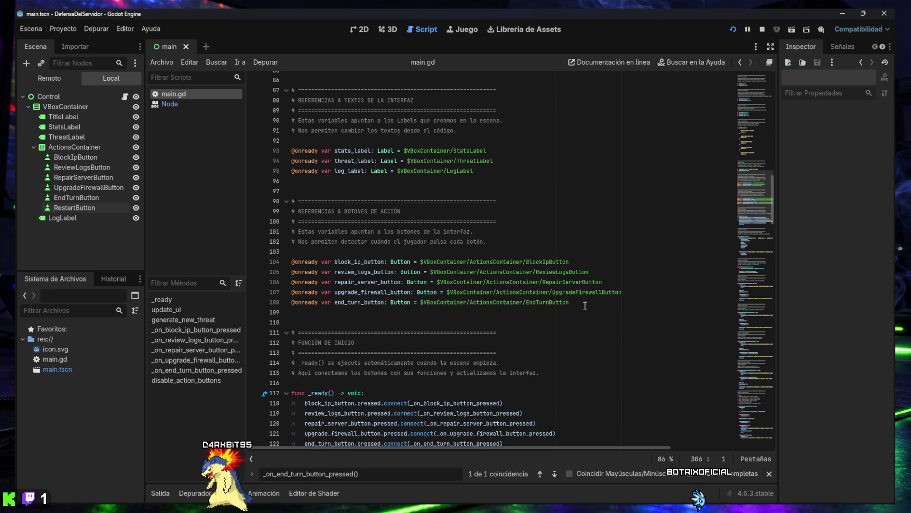
{"action": "left_click", "coordinate": [586, 304]}
{"action": "key", "text": "Return"}
{"action": "type", "text": "@onready var restart_button: Button = $VBoxContainer/ActionsContainer/RestartButton"}
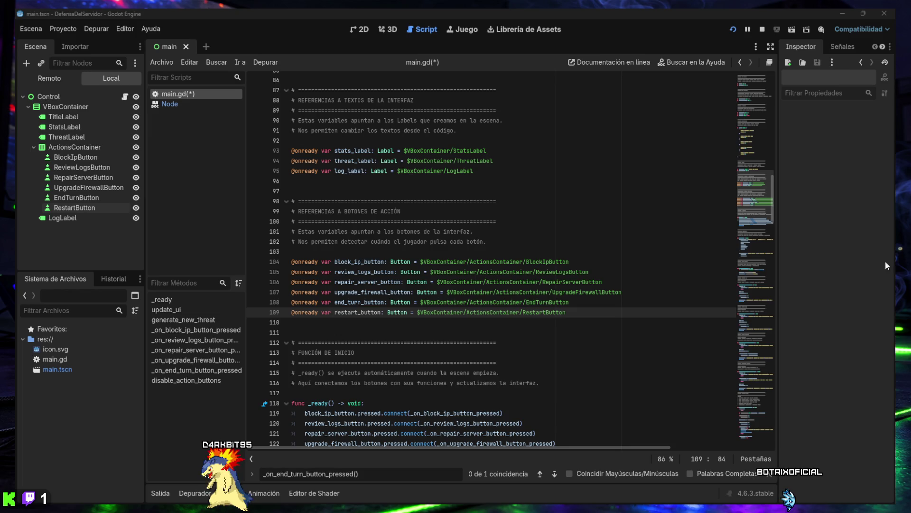
Connect restart_button's pressed signal to _on_restart_button_pressed in _ready().
{"action": "scroll", "coordinate": [504, 344], "scroll_direction": "down", "scroll_amount": 3}
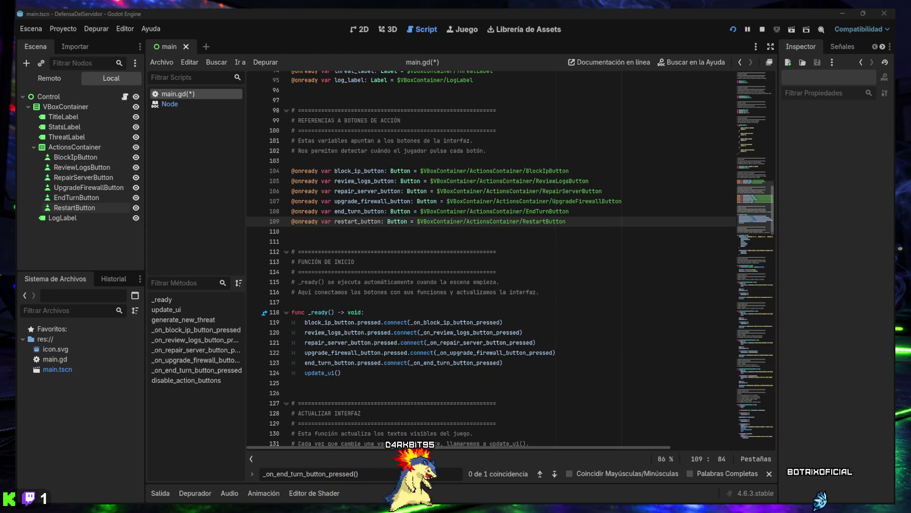
{"action": "left_click", "coordinate": [551, 363]}
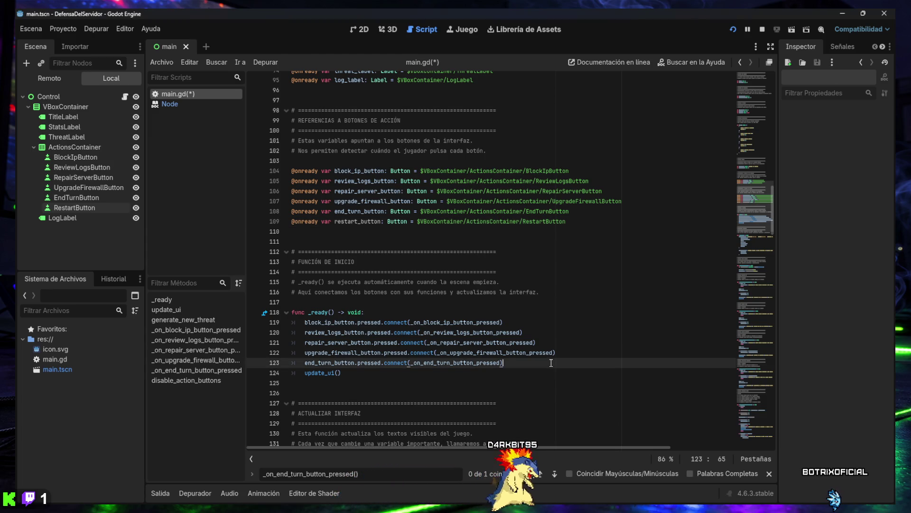
{"action": "key", "text": "Return"}
{"action": "type", "text": "restart_button.pressed.connect(_on_restart_button_pressed)"}
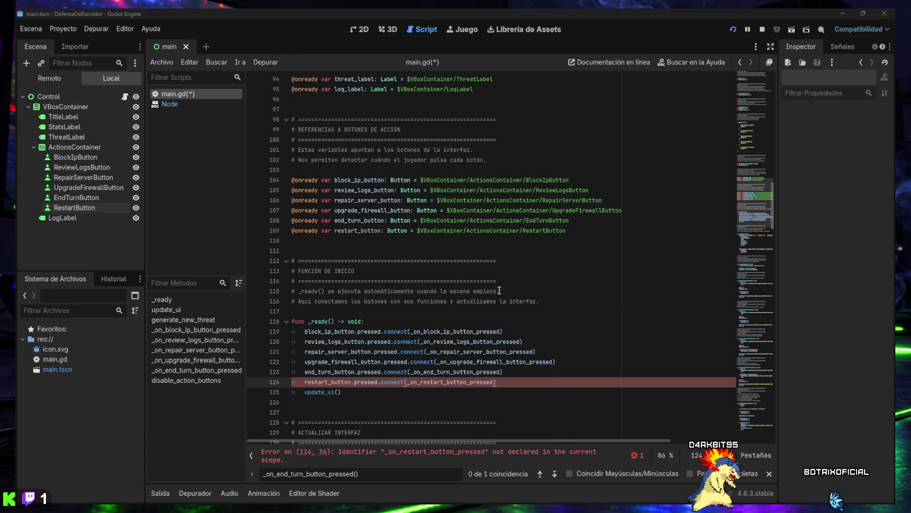
Find disable_action_buttons() and paste an enable_action_buttons() function below it re-enabling all five buttons.
{"action": "left_click", "coordinate": [358, 331]}
{"action": "triple_click", "coordinate": [294, 474]}
{"action": "type", "text": "disable_action_buttons()"}
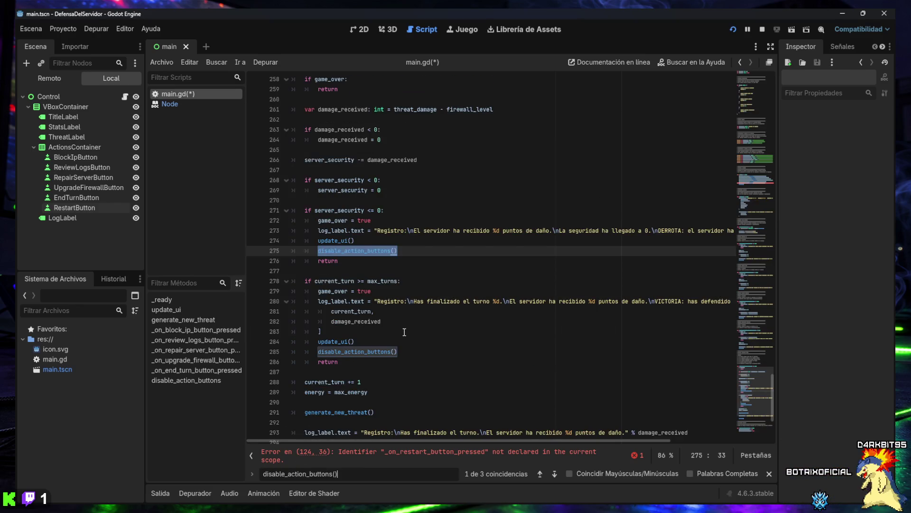
{"action": "scroll", "coordinate": [410, 329], "scroll_direction": "down", "scroll_amount": 5}
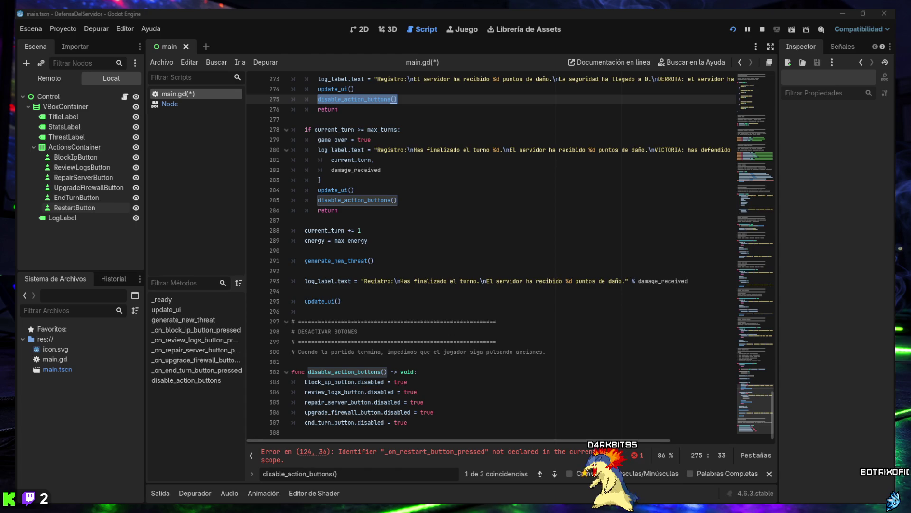
{"action": "left_click", "coordinate": [441, 427]}
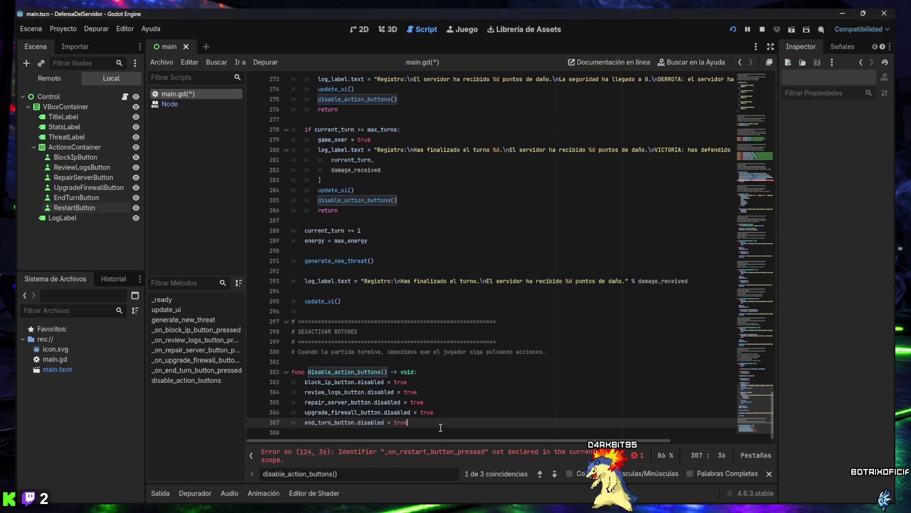
{"action": "key", "text": "Down"}
{"action": "key", "text": "Return"}
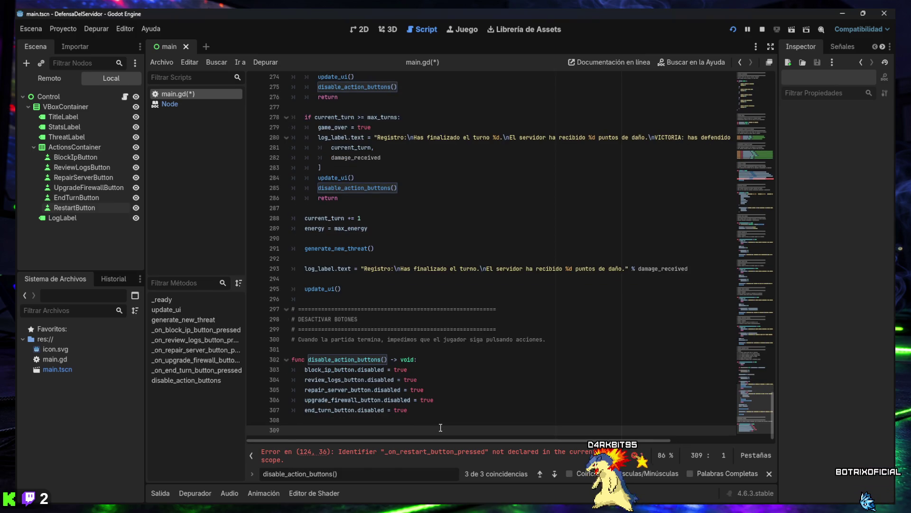
{"action": "type", "text": "# ============================================================ # ACTIVAR BOTONES # ============================================================ # Cuando reiniciamos la partida, volvemos a permitir acciones.  func enable_action_buttons() -> void: \tblock_ip_button.disabled = false \treview_logs_button.disabled = false \trepair_server_button.disabled = false \tend_turn_button.disabled = false \tupgrade_firewall_button.disabled = false"}
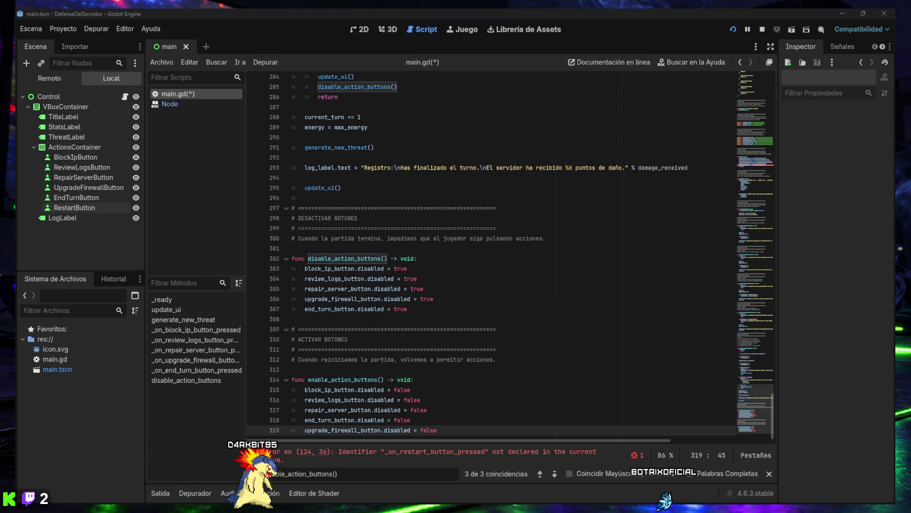
Clear line 320's leftover indentation after enable_action_buttons and paste _on_restart_button_pressed at the end.
{"action": "key", "text": "ctrl+a"}
{"action": "type", "text": "enable_action_buttons"}
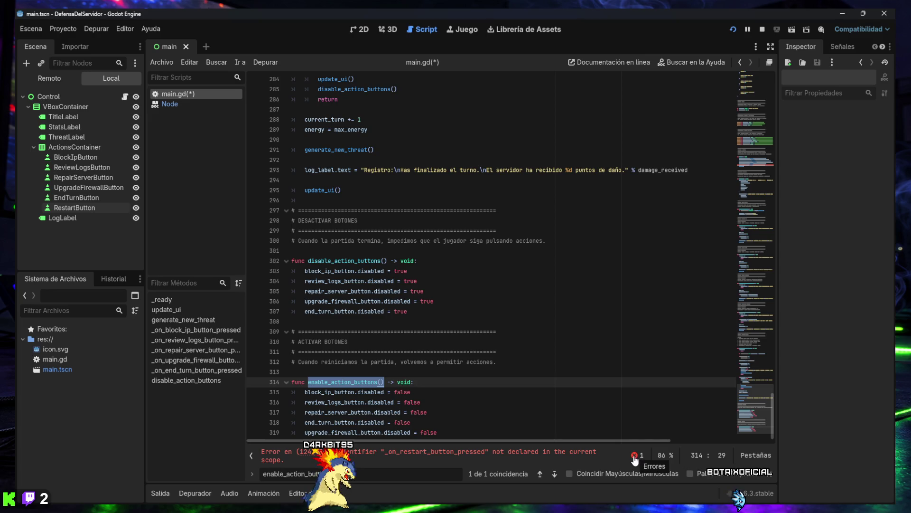
{"action": "left_click", "coordinate": [500, 430]}
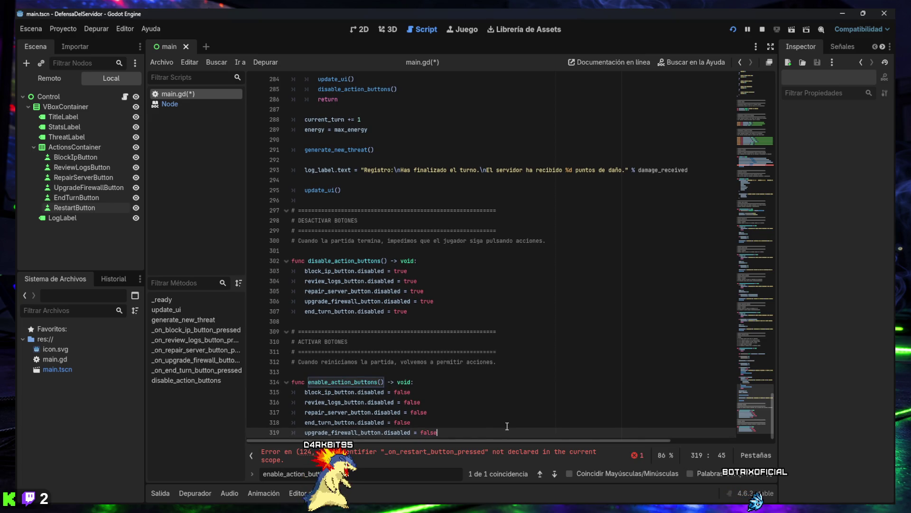
{"action": "key", "text": "Return"}
{"action": "key", "text": "Return"}
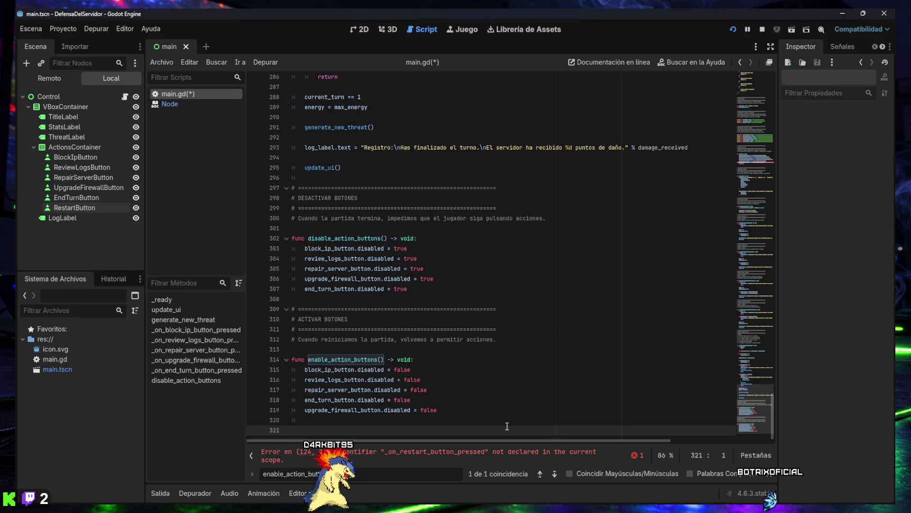
{"action": "key", "text": "Up"}
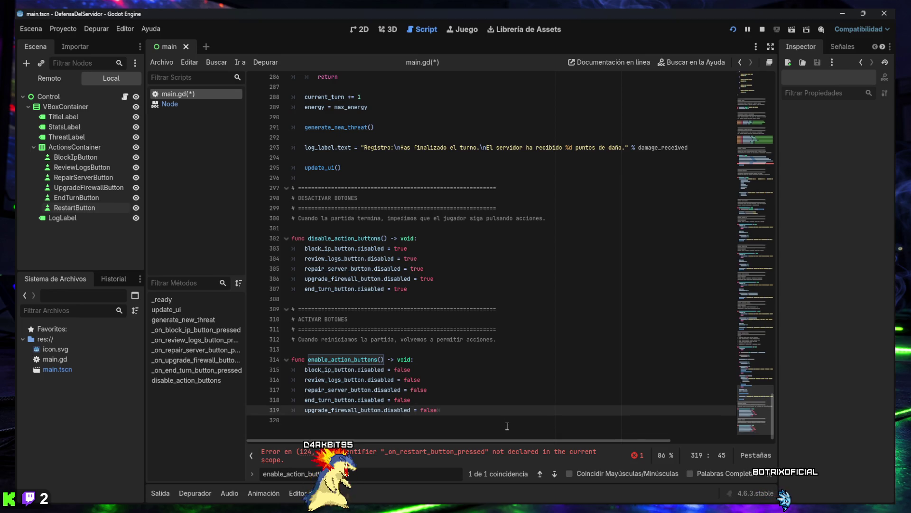
{"action": "key", "text": "BackSpace"}
{"action": "key", "text": "Down"}
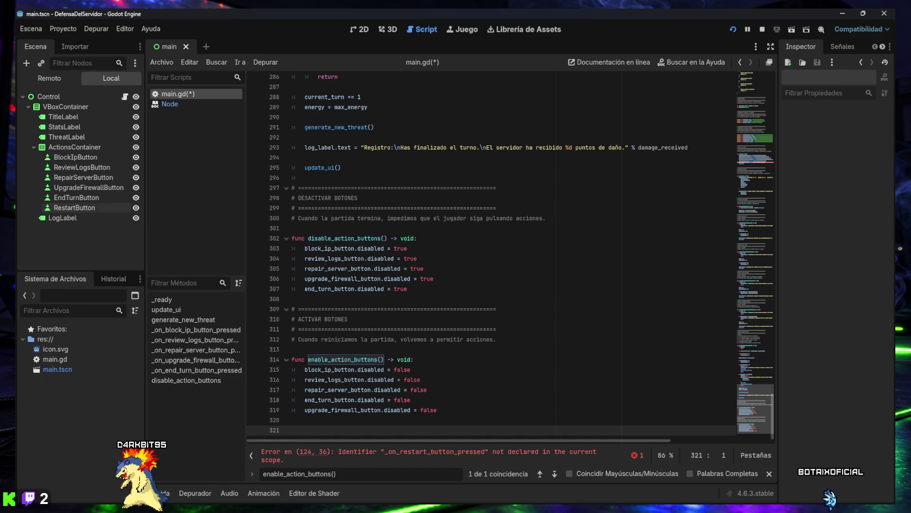
{"action": "scroll", "coordinate": [454, 407], "scroll_direction": "up", "scroll_amount": 1}
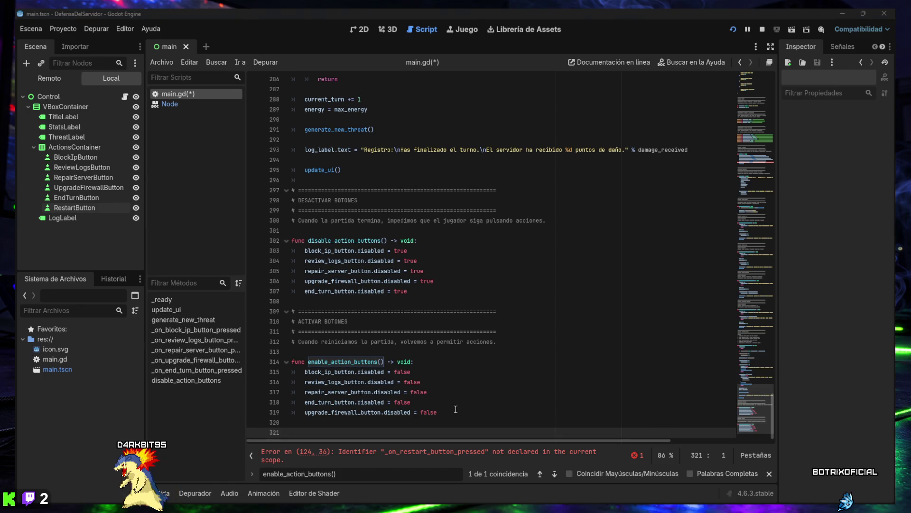
{"action": "key", "text": "ctrl+v"}
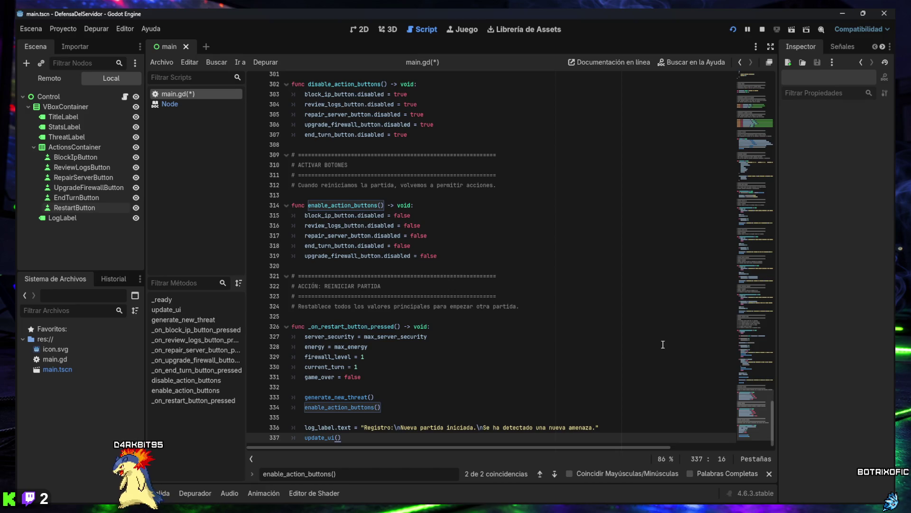
Save main.gd with the restart function, close the search bar, and return to the game window.
{"action": "left_click", "coordinate": [384, 376]}
{"action": "key", "text": "ctrl+s"}
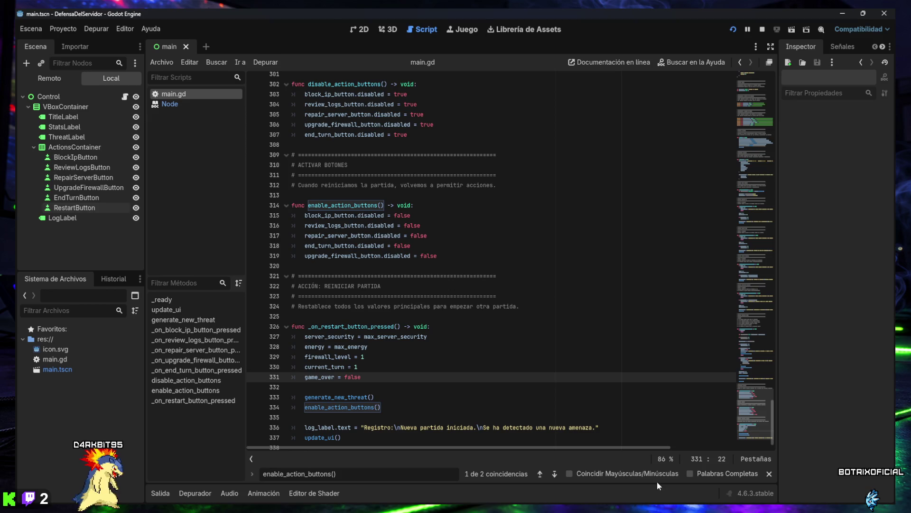
{"action": "left_click", "coordinate": [769, 473]}
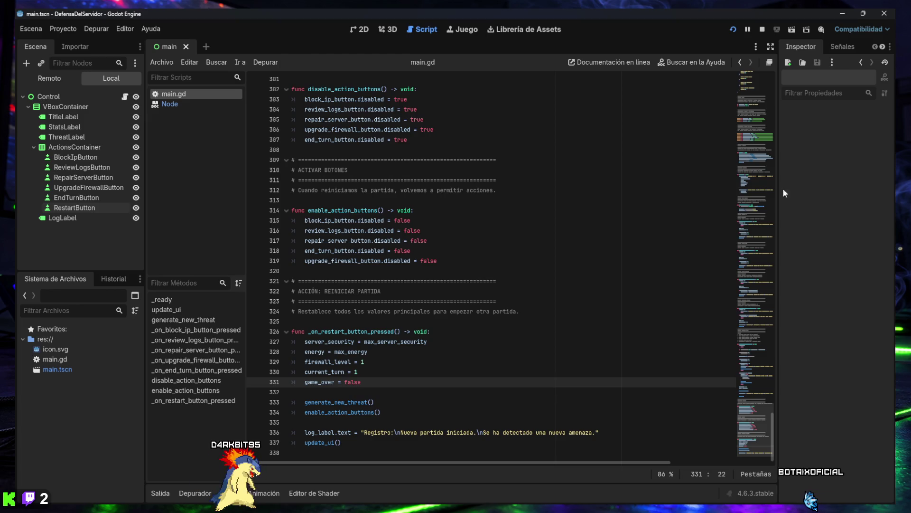
{"action": "mouse_move", "coordinate": [534, 501]}
{"action": "left_click", "coordinate": [585, 439]}
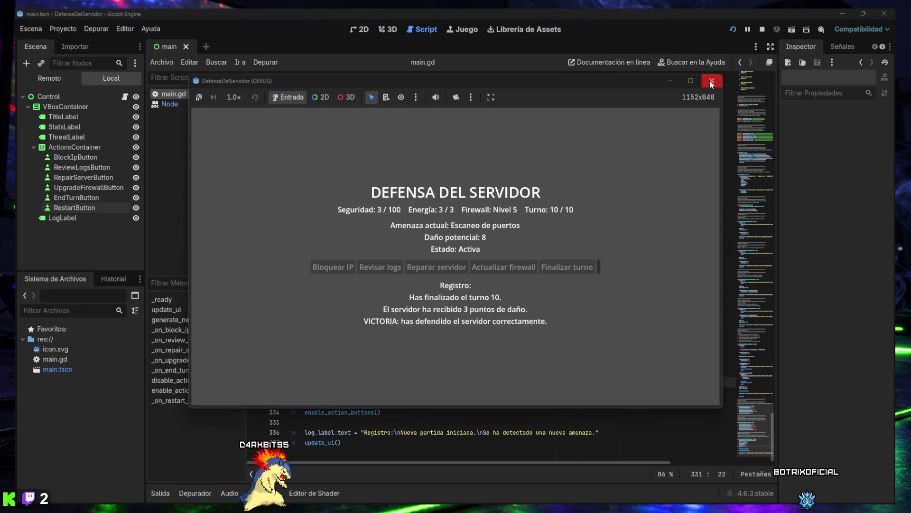
Stop and rerun the game, restarting the match until the threat is Escaneo de puertos.
{"action": "left_click", "coordinate": [711, 80]}
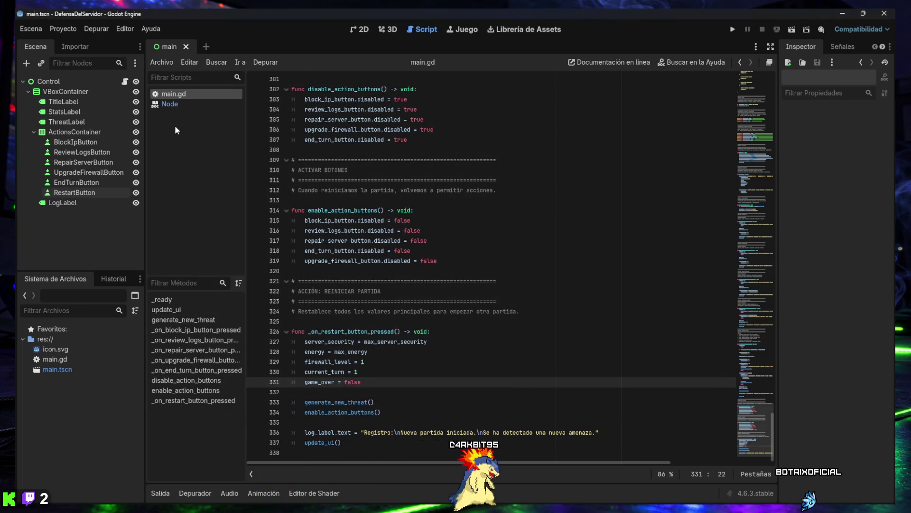
{"action": "left_click", "coordinate": [732, 30]}
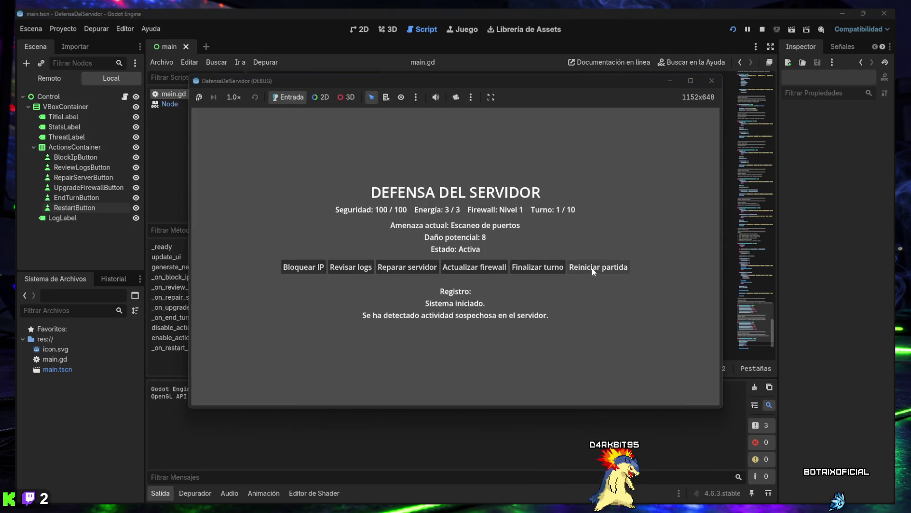
{"action": "left_click", "coordinate": [592, 269]}
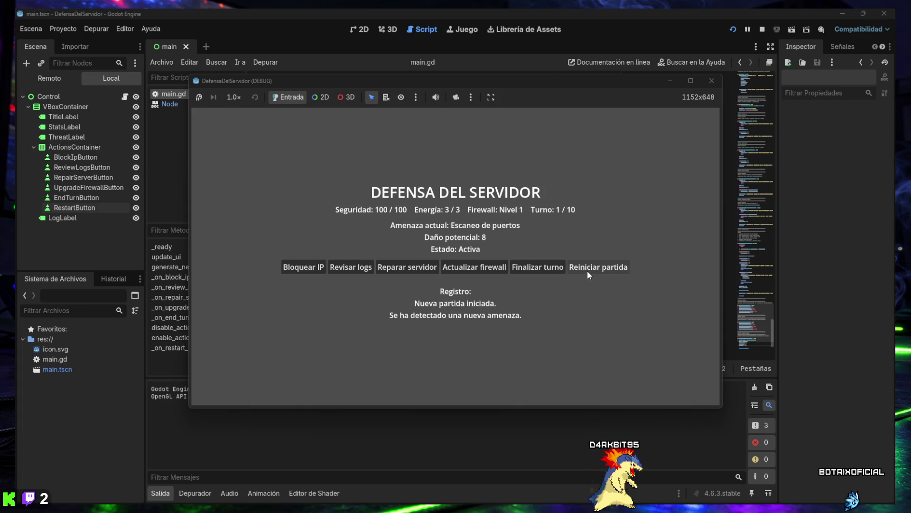
{"action": "left_click", "coordinate": [587, 270]}
{"action": "left_click", "coordinate": [591, 267]}
{"action": "left_click", "coordinate": [590, 268]}
{"action": "left_click", "coordinate": [591, 268]}
{"action": "left_click", "coordinate": [590, 268]}
Play turns 1-4: block IPs, raise the firewall to level 3, review logs, and repair.
{"action": "left_click", "coordinate": [300, 268]}
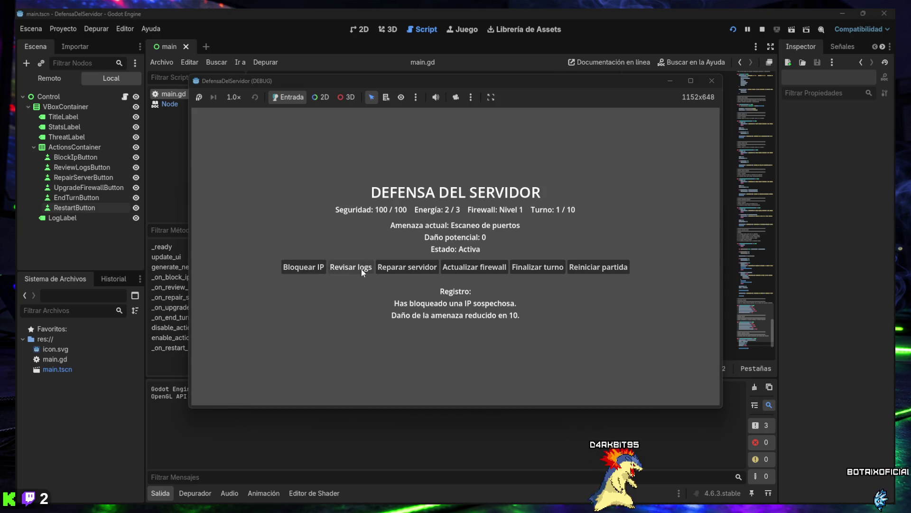
{"action": "left_click", "coordinate": [479, 268]}
{"action": "left_click", "coordinate": [536, 267]}
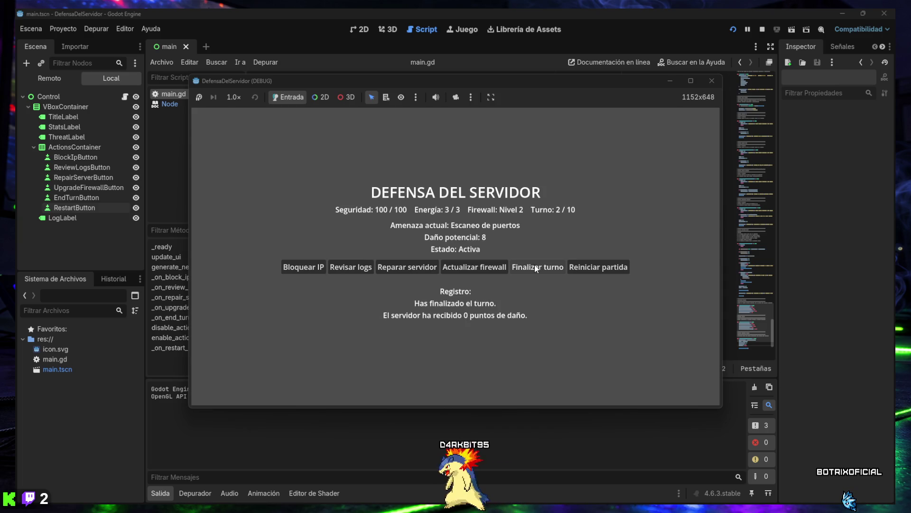
{"action": "left_click", "coordinate": [300, 266]}
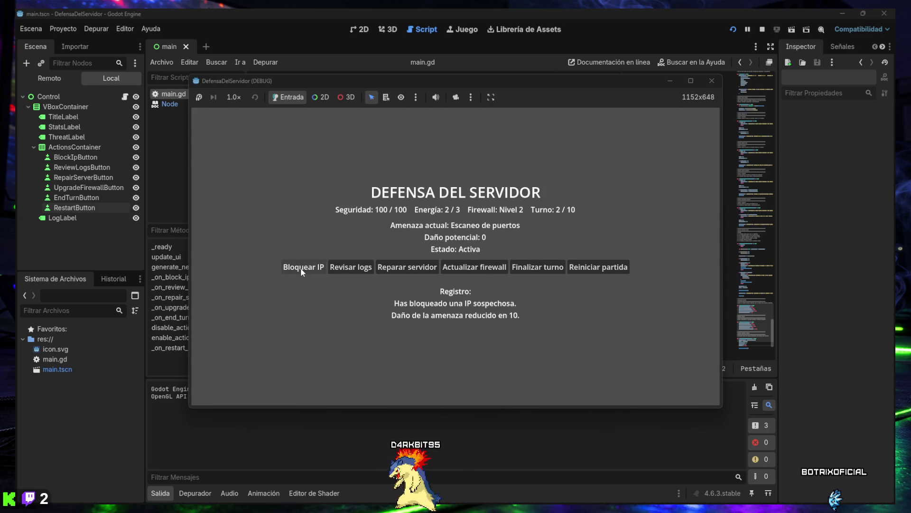
{"action": "left_click", "coordinate": [479, 269]}
{"action": "left_click", "coordinate": [522, 267]}
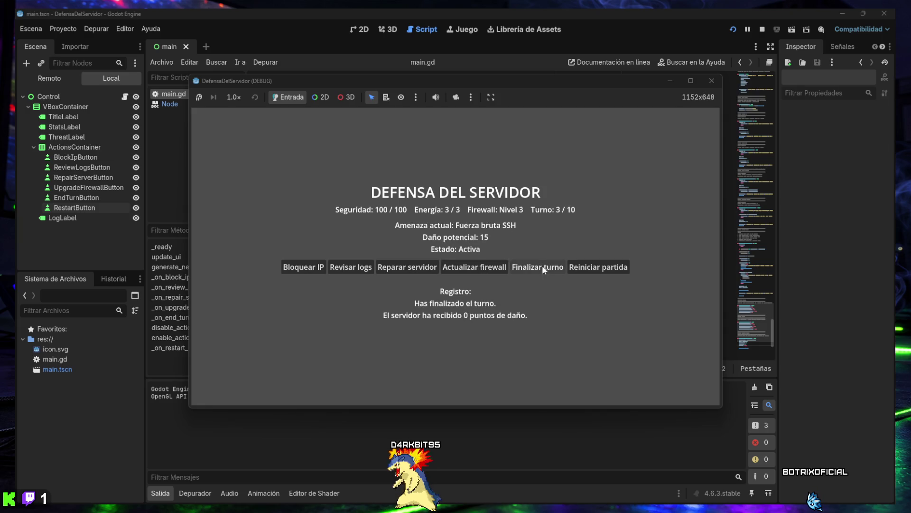
{"action": "left_click", "coordinate": [349, 267]}
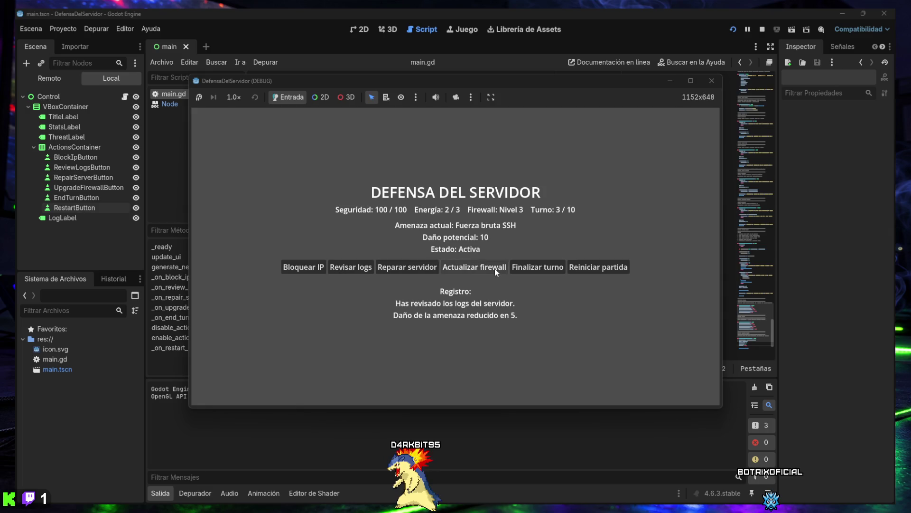
{"action": "left_click", "coordinate": [534, 267]}
{"action": "left_click", "coordinate": [406, 267]}
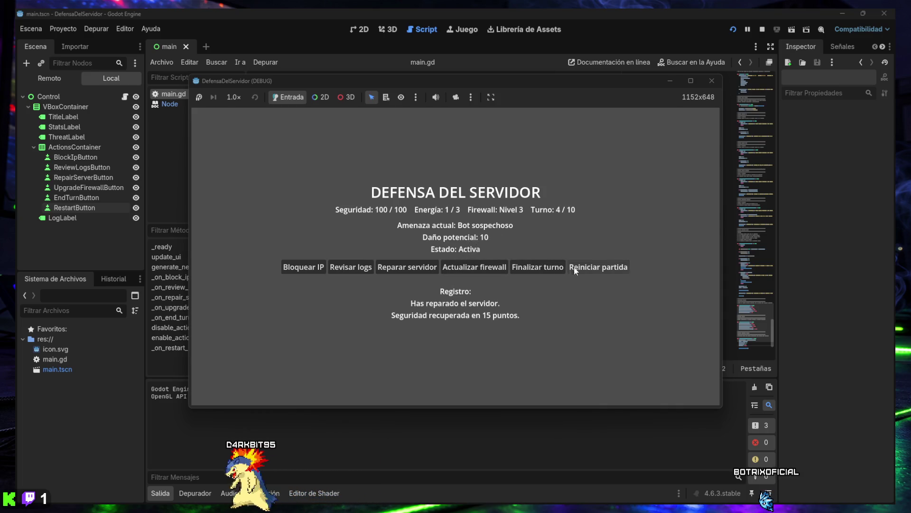
{"action": "left_click", "coordinate": [309, 269]}
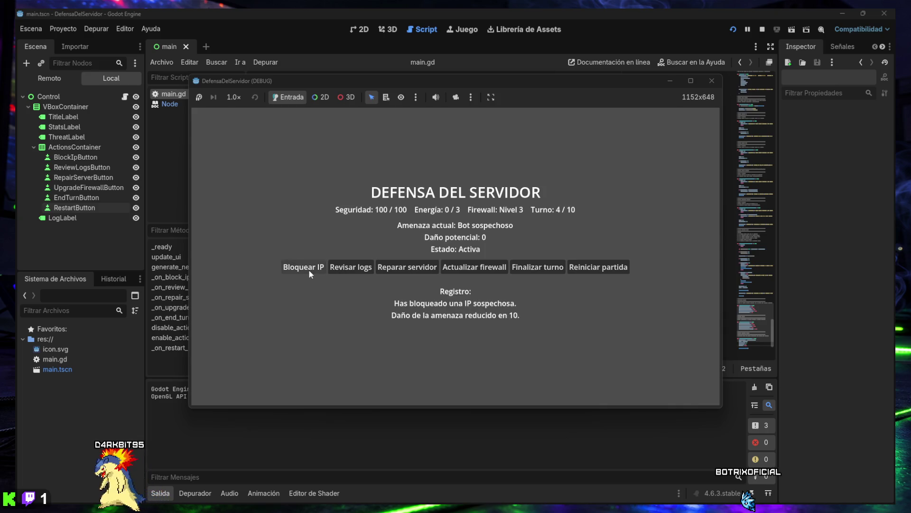
{"action": "left_click", "coordinate": [529, 272]}
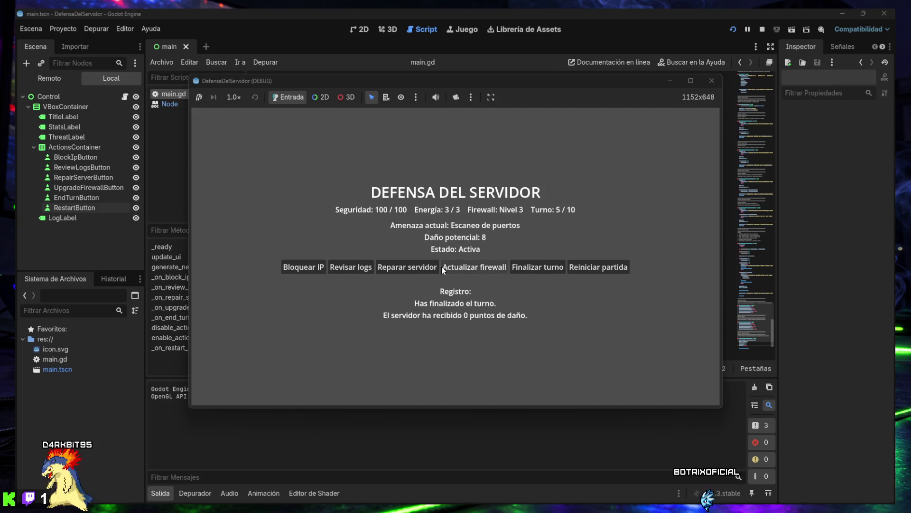
Play turns 5-7, blocking IPs and upgrading the firewall to level 5.
{"action": "left_click", "coordinate": [306, 269]}
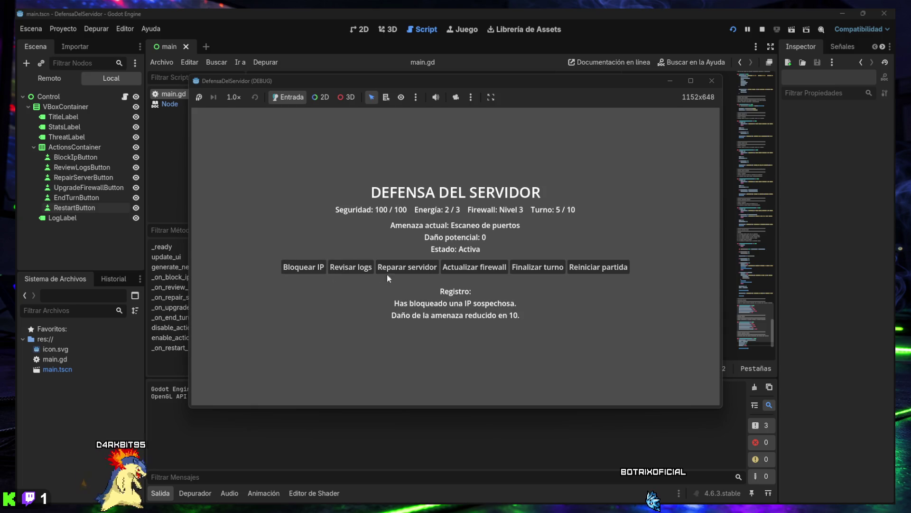
{"action": "left_click", "coordinate": [527, 268]}
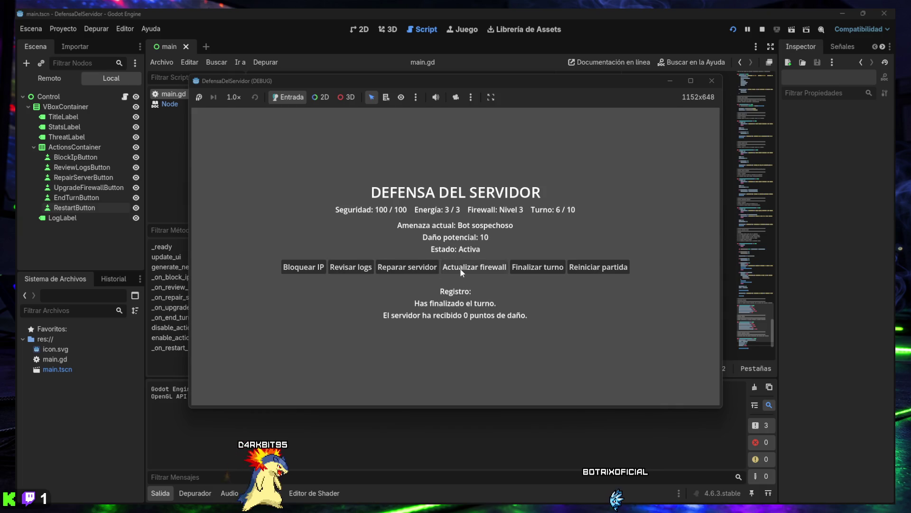
{"action": "left_click", "coordinate": [483, 269]}
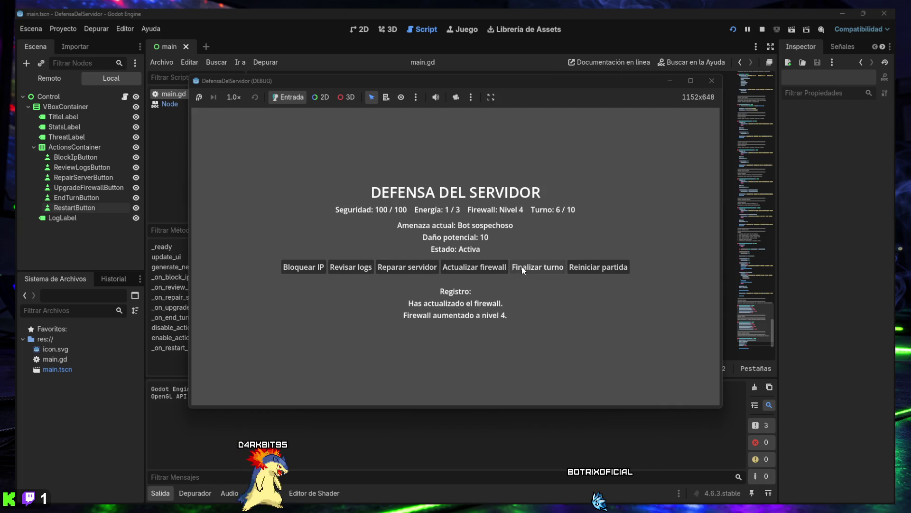
{"action": "left_click", "coordinate": [473, 268]}
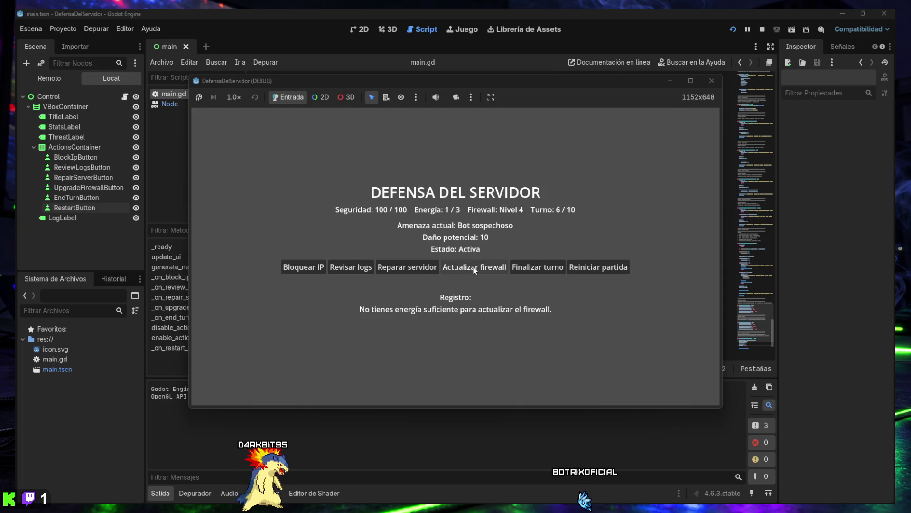
{"action": "left_click", "coordinate": [525, 270]}
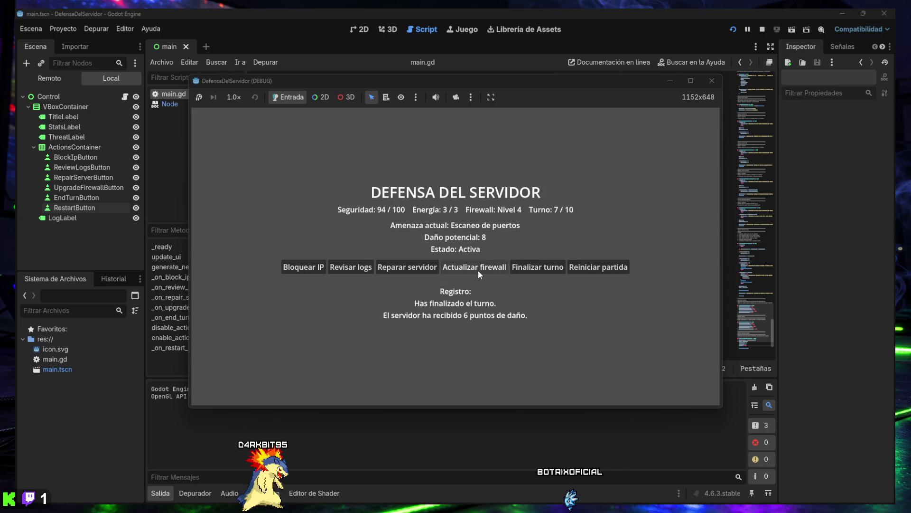
{"action": "left_click", "coordinate": [316, 268]}
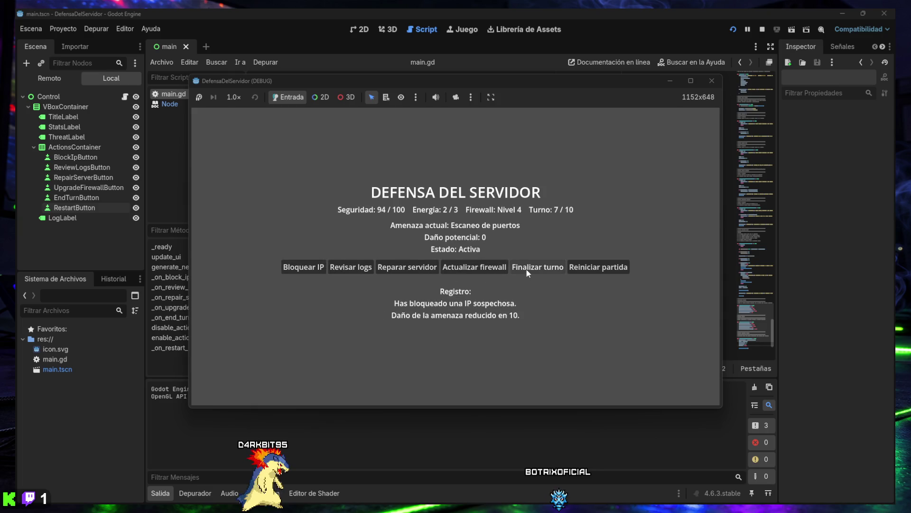
{"action": "left_click", "coordinate": [491, 267]}
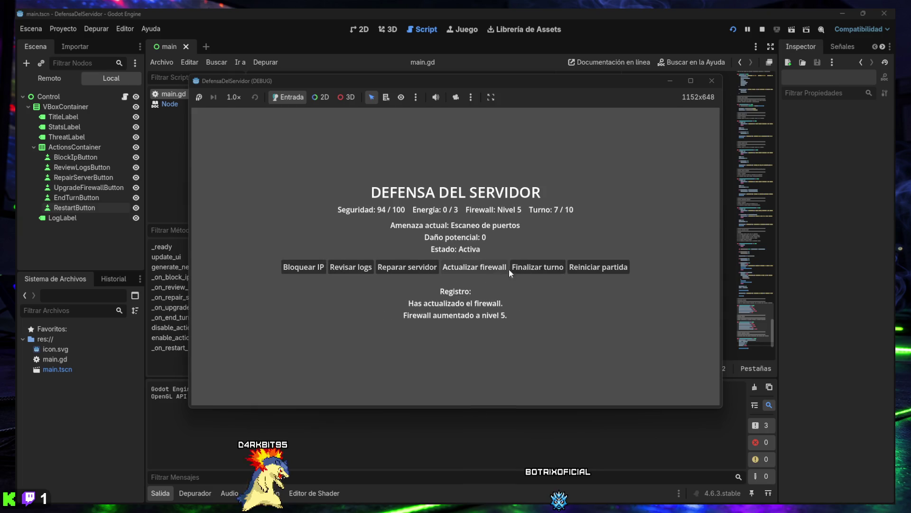
{"action": "left_click", "coordinate": [527, 268]}
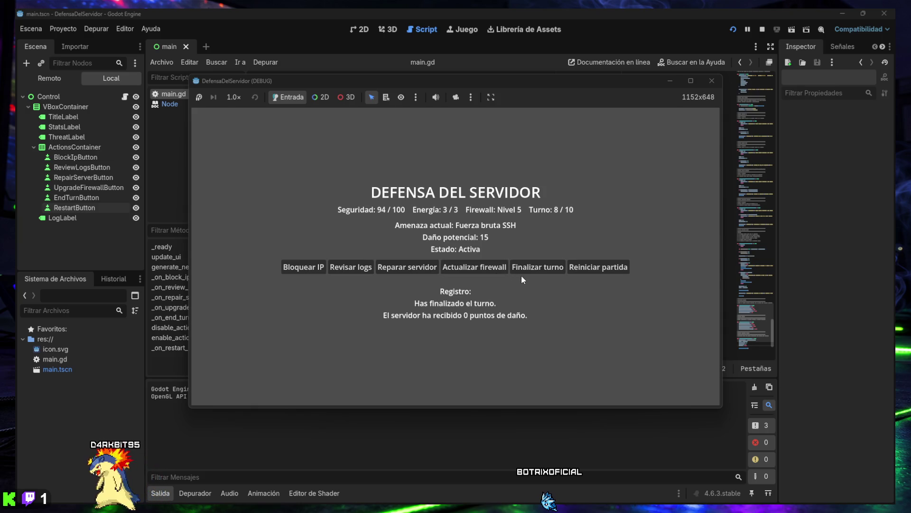
Repair the server, review logs, and end turns 8-10 to win with VICTORIA.
{"action": "left_click", "coordinate": [477, 267]}
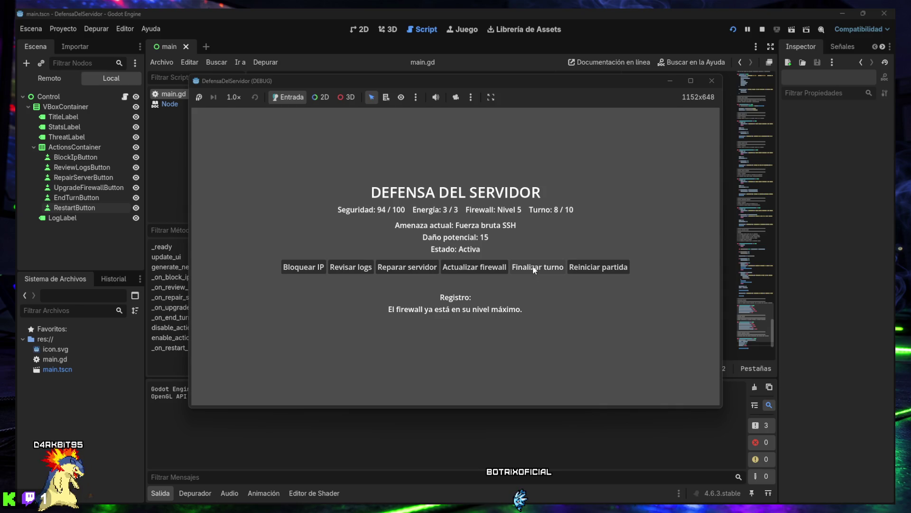
{"action": "left_click", "coordinate": [407, 270]}
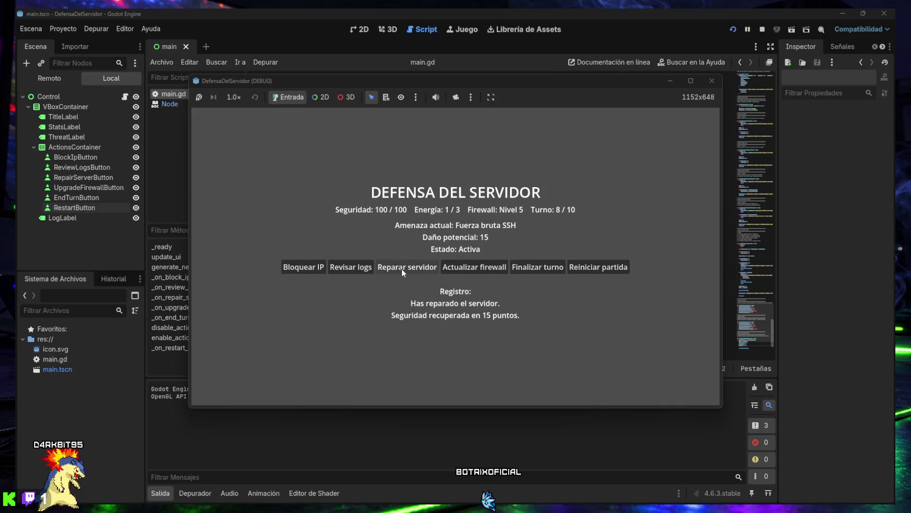
{"action": "left_click", "coordinate": [352, 271]}
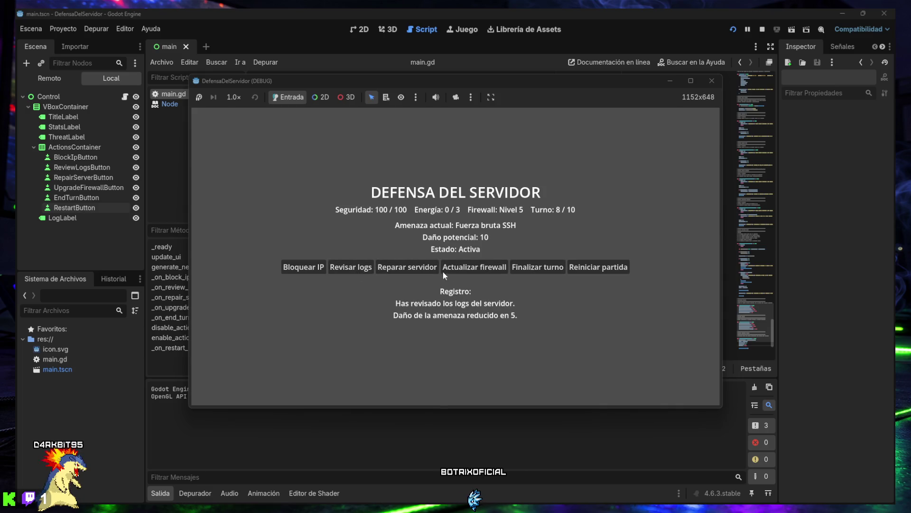
{"action": "left_click", "coordinate": [530, 270]}
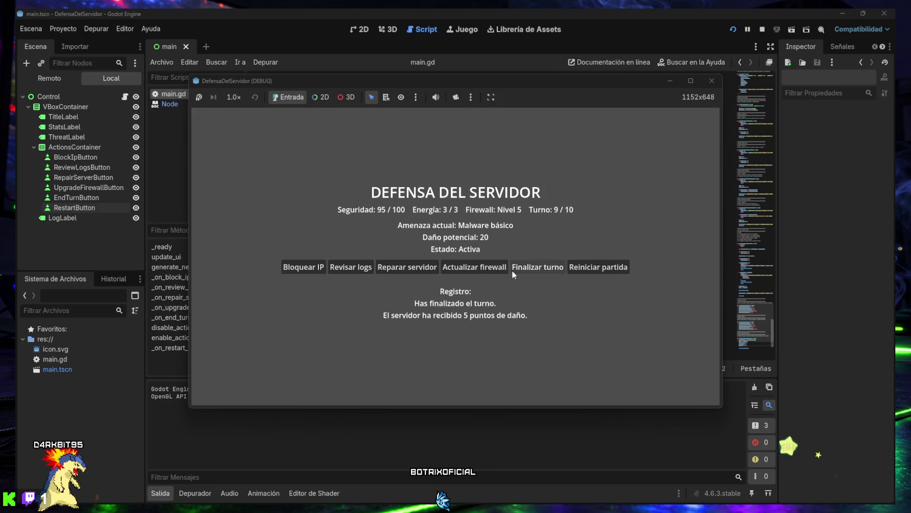
{"action": "left_click", "coordinate": [534, 271]}
{"action": "left_click", "coordinate": [533, 271]}
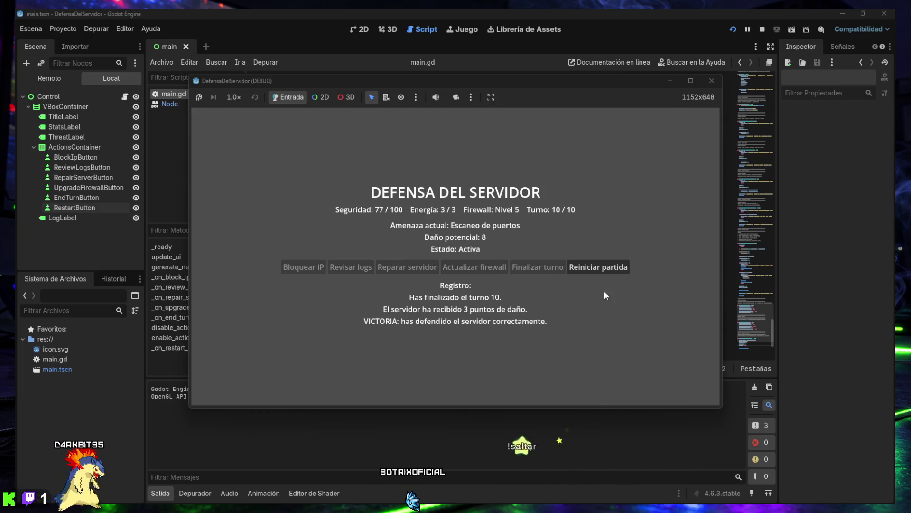
Screenshot the victory screen, then restart the game from turn 1.
{"action": "key", "text": "super+shift+s"}
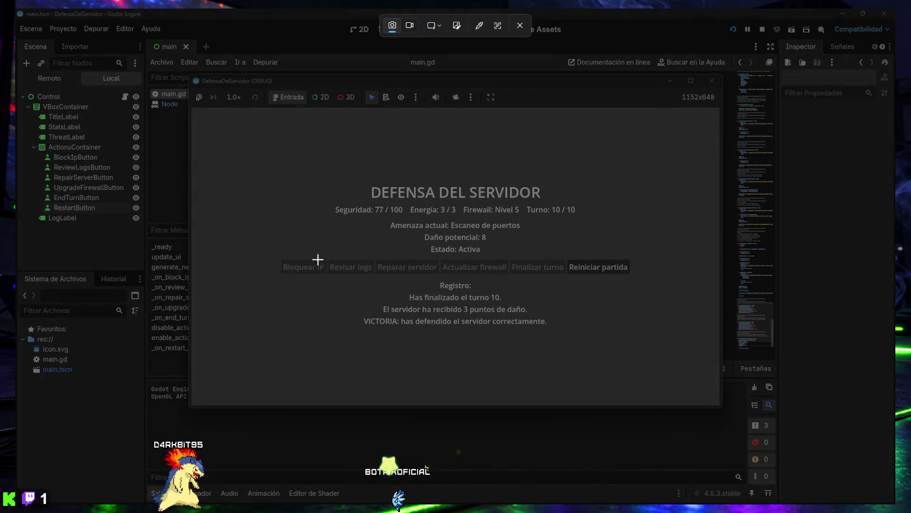
{"action": "mouse_move", "coordinate": [17, 9]}
{"action": "left_mouse_down"}
{"action": "mouse_move", "coordinate": [443, 313]}
{"action": "mouse_move", "coordinate": [824, 464]}
{"action": "mouse_move", "coordinate": [895, 508]}
{"action": "left_mouse_up"}
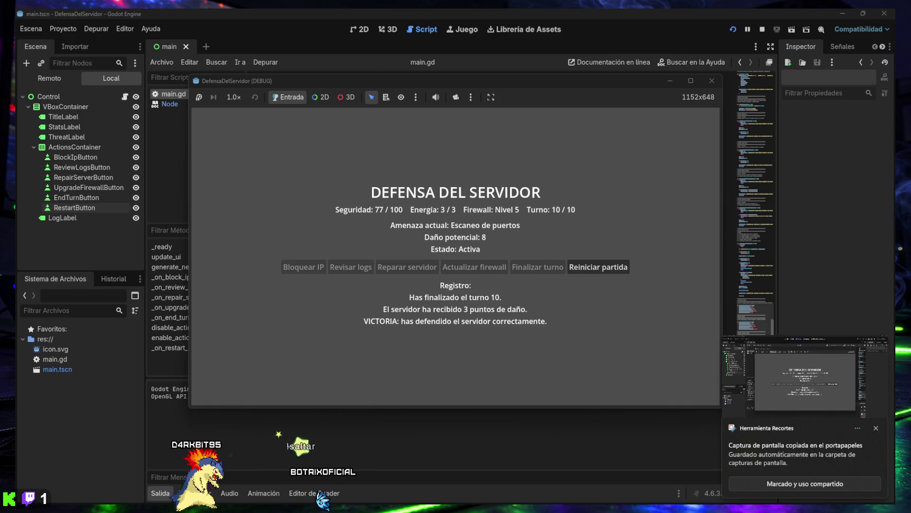
{"action": "left_click", "coordinate": [597, 268]}
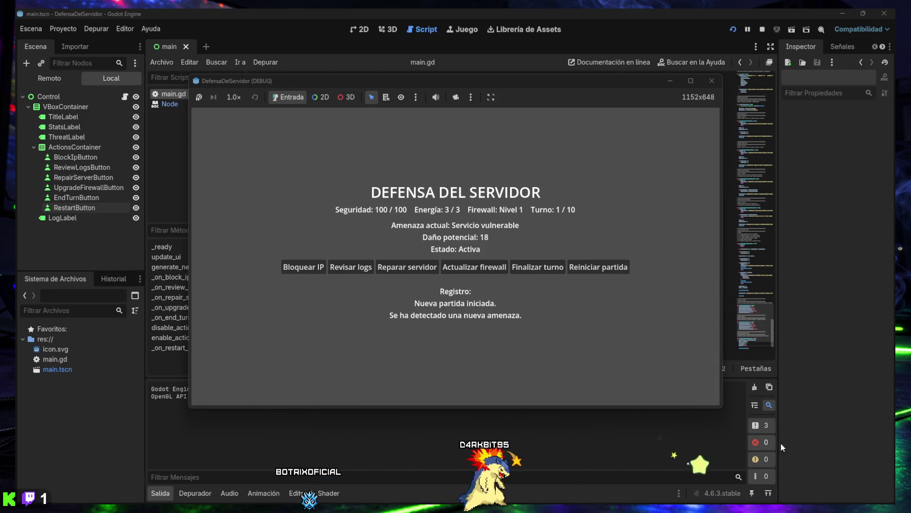
Screenshot nearly the whole screen showing the restarted turn 1/10 game.
{"action": "key", "text": "super+shift+s"}
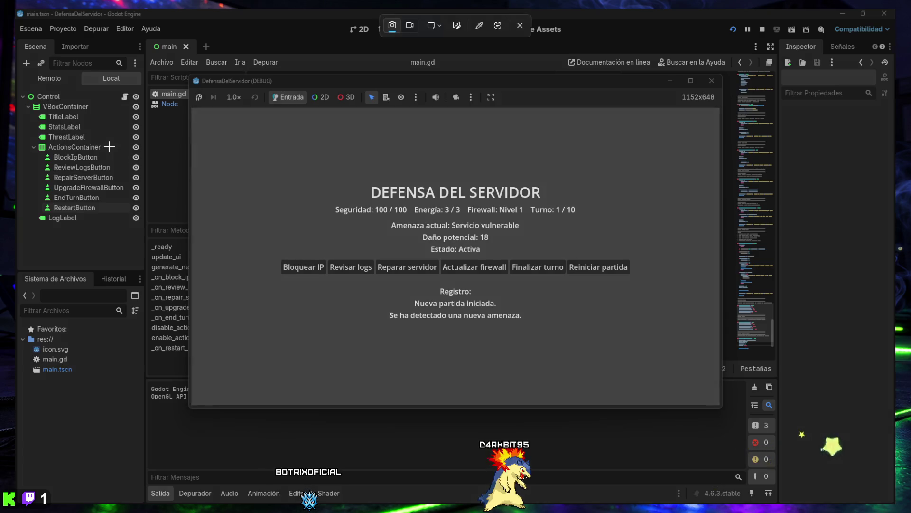
{"action": "mouse_move", "coordinate": [15, 8]}
{"action": "left_mouse_down"}
{"action": "mouse_move", "coordinate": [87, 57]}
{"action": "mouse_move", "coordinate": [779, 392]}
{"action": "mouse_move", "coordinate": [892, 504]}
{"action": "left_mouse_up"}
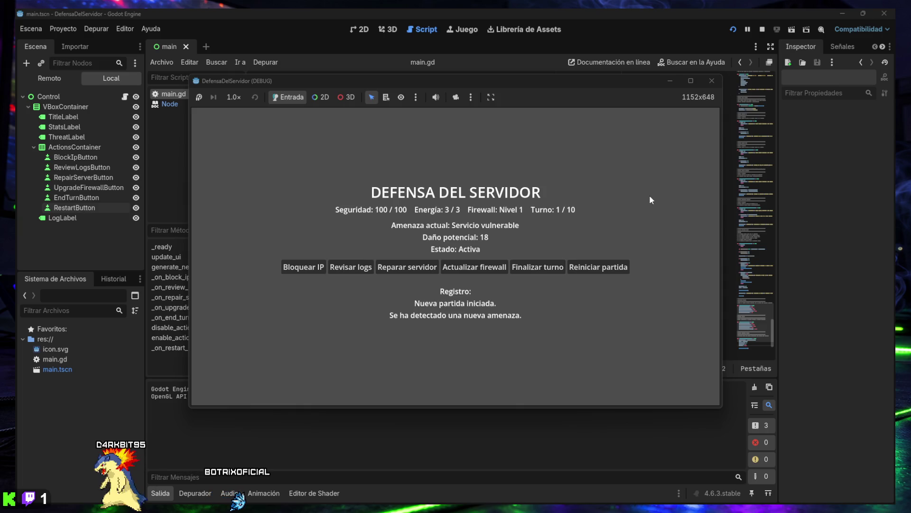
Select BlockIpButton, show main.tscn in the 2D editor, and hide the output log.
{"action": "left_click", "coordinate": [90, 158]}
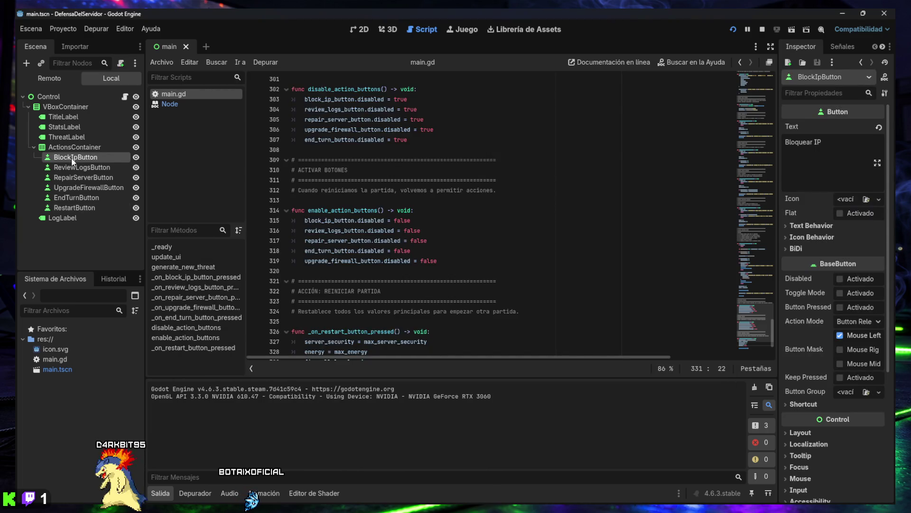
{"action": "left_click", "coordinate": [360, 29]}
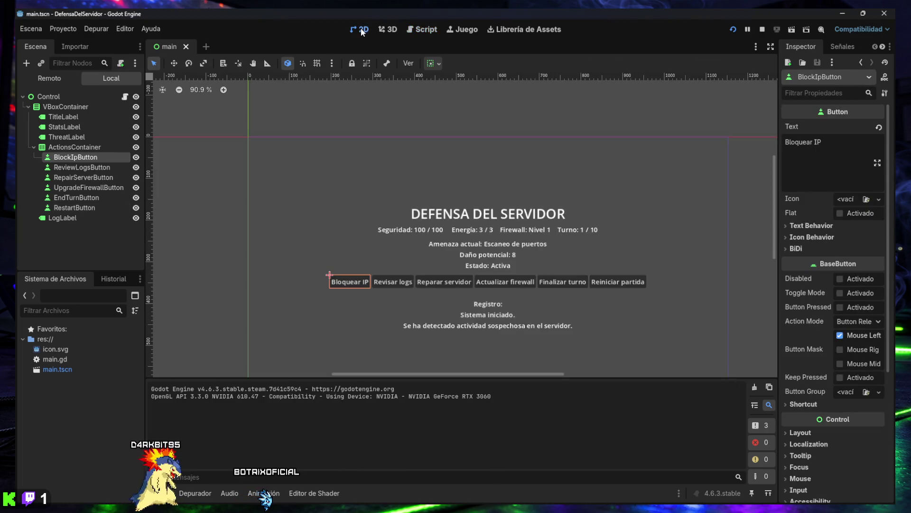
{"action": "left_click", "coordinate": [161, 493]}
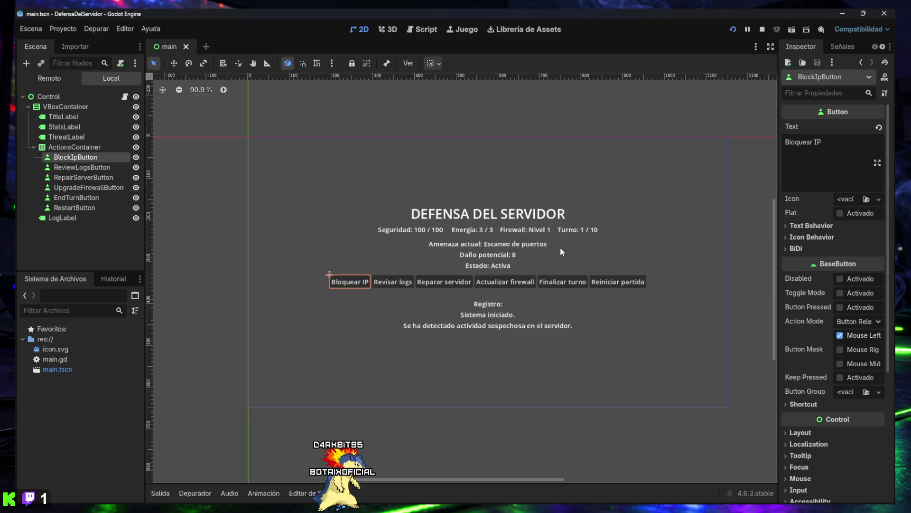
Paste 'Cuesta 1 energía. Reduce el daño de la amenaza actual en 10 puntos.' into BlockIpButton's Tooltip Text.
{"action": "left_click_drag", "start_coordinate": [777, 221], "coordinate": [749, 223]}
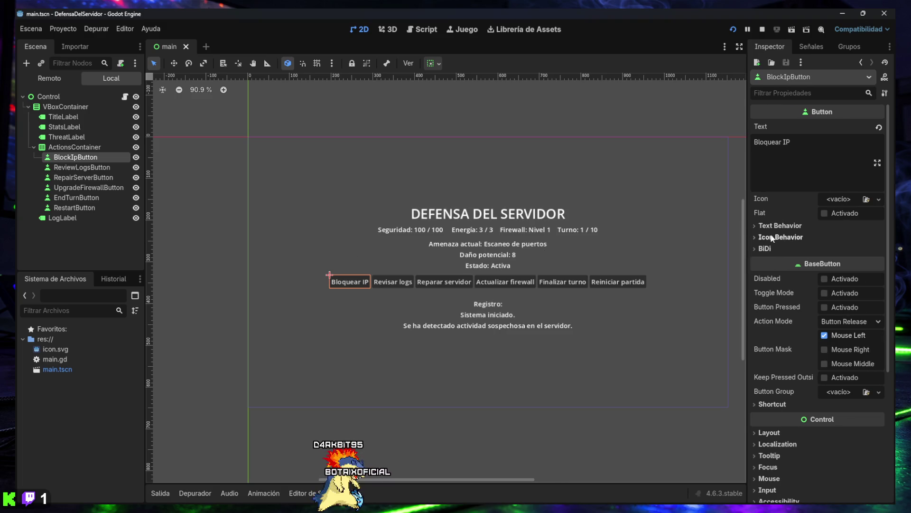
{"action": "scroll", "coordinate": [797, 253], "scroll_direction": "down", "scroll_amount": 2}
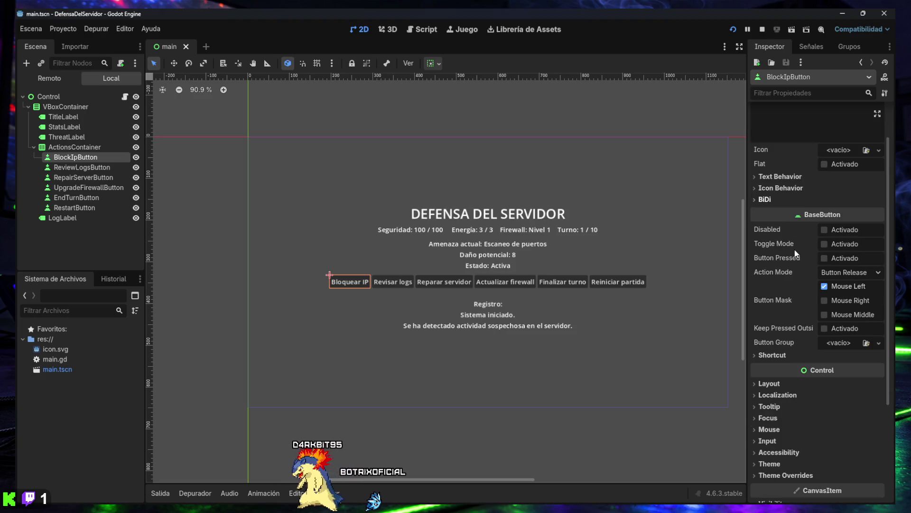
{"action": "scroll", "coordinate": [796, 253], "scroll_direction": "down", "scroll_amount": 2}
{"action": "left_click", "coordinate": [771, 357]}
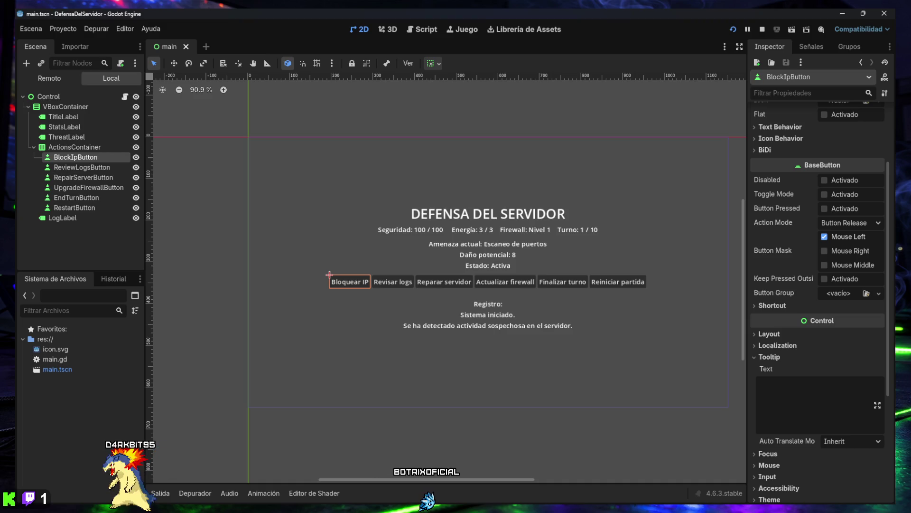
{"action": "left_click", "coordinate": [791, 397]}
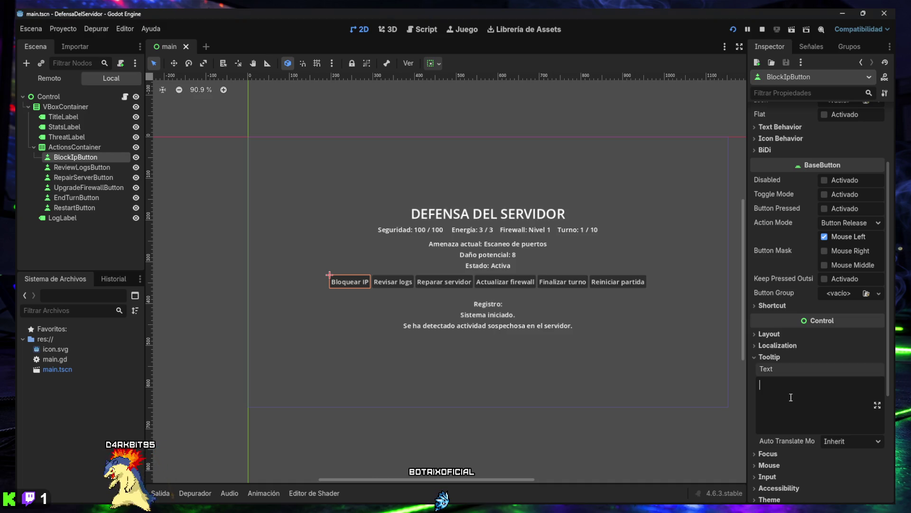
{"action": "type", "text": "Cuesta 1 energía. Reduce el daño de la amenaza actual en 10 puntos."}
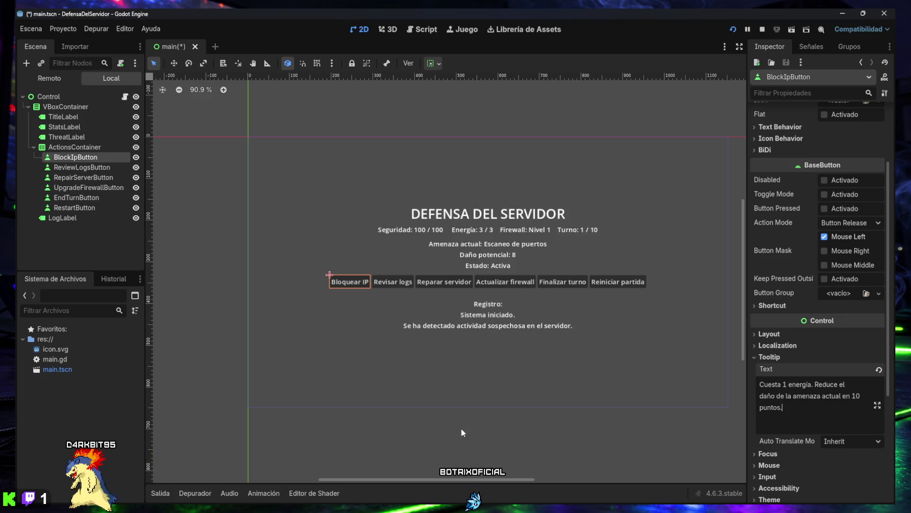
Save the scene and bring the running game window to the front.
{"action": "key", "text": "ctrl+s"}
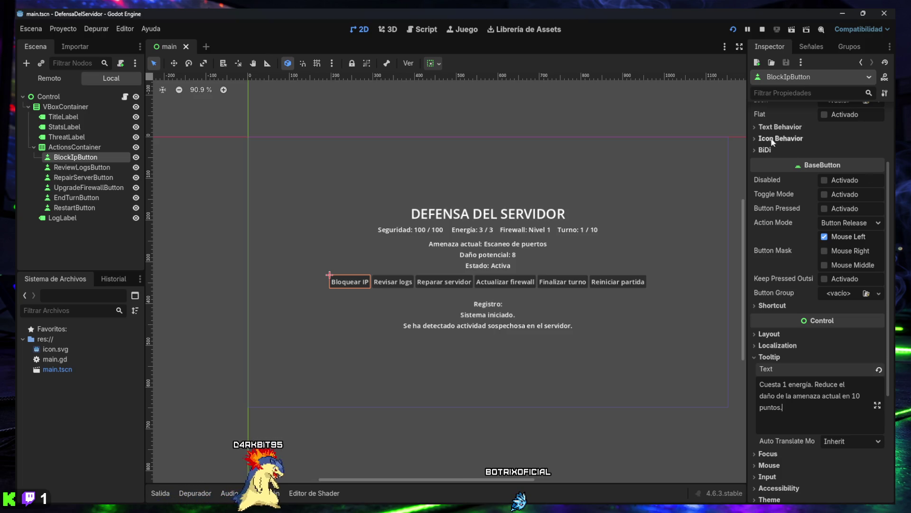
{"action": "mouse_move", "coordinate": [534, 506]}
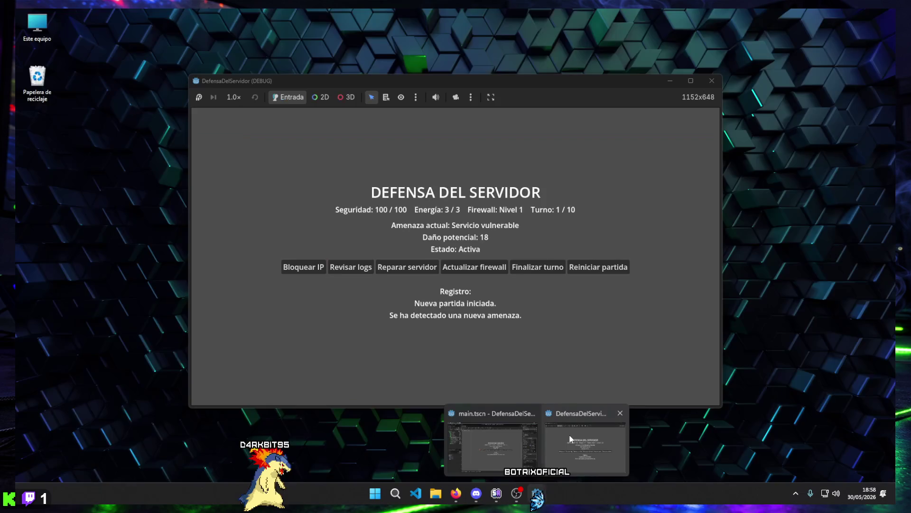
{"action": "left_click", "coordinate": [568, 433]}
Relaunch the test game, then place the cursor after the first sentence of BlockIpButton's tooltip.
{"action": "left_click", "coordinate": [708, 83]}
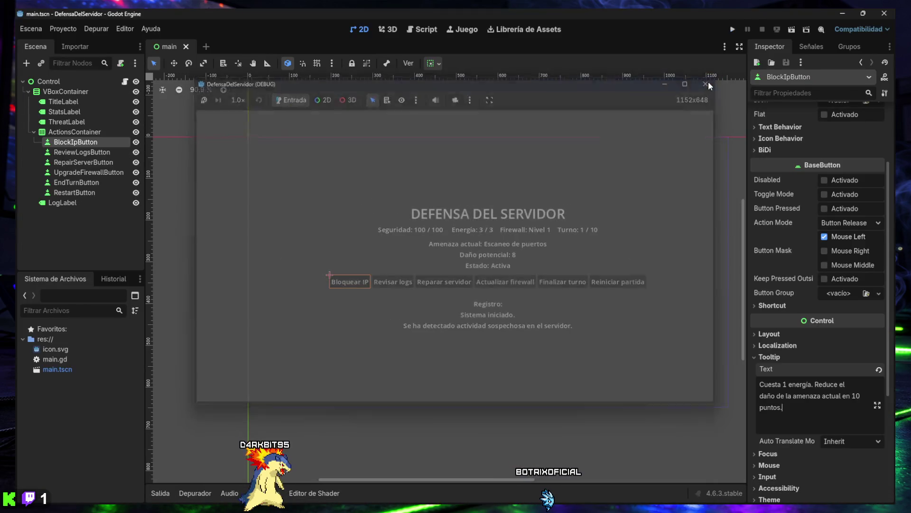
{"action": "left_click", "coordinate": [734, 29]}
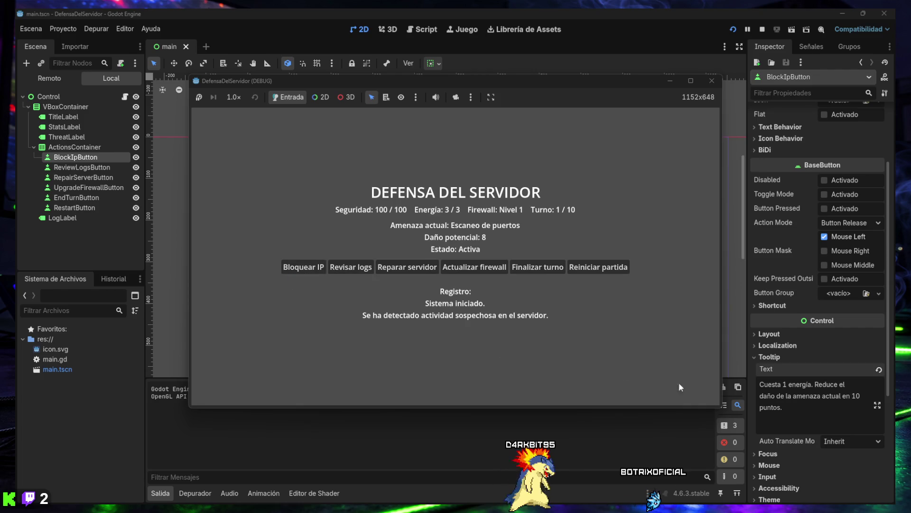
{"action": "left_click", "coordinate": [816, 384]}
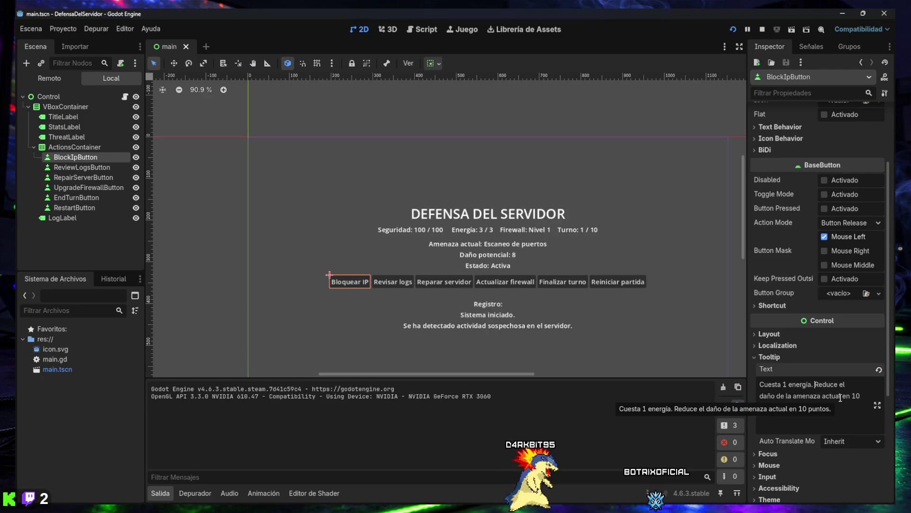
Break BlockIpButton's tooltip after 'Cuesta 1 energía.', save, and stop the running game.
{"action": "key", "text": "Return"}
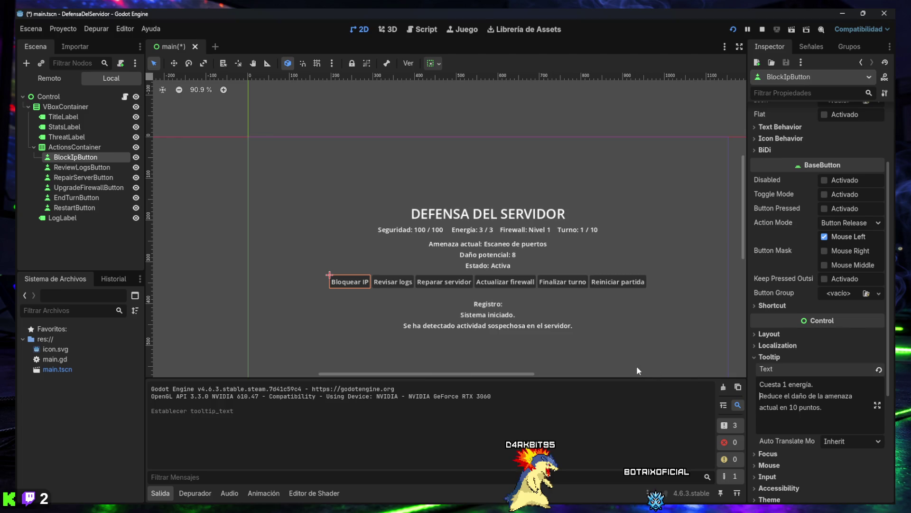
{"action": "key", "text": "ctrl+s"}
{"action": "key", "text": "alt+Tab"}
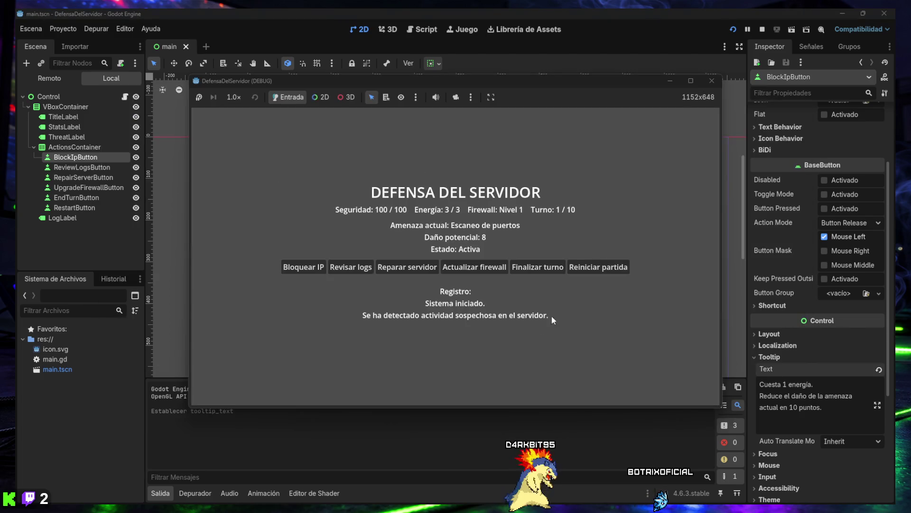
{"action": "left_click", "coordinate": [711, 81]}
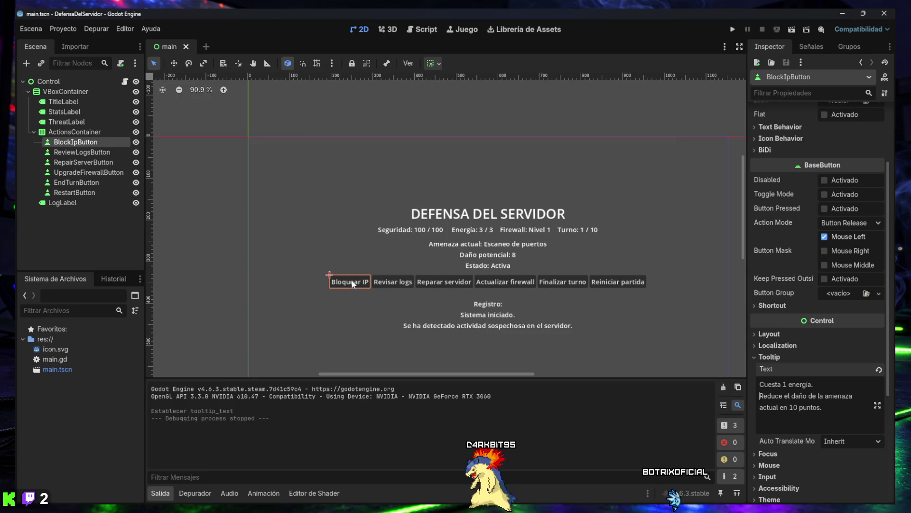
Collapse the Output panel, reselect BlockIpButton, and do a fresh test run of the tooltips.
{"action": "left_click", "coordinate": [160, 494]}
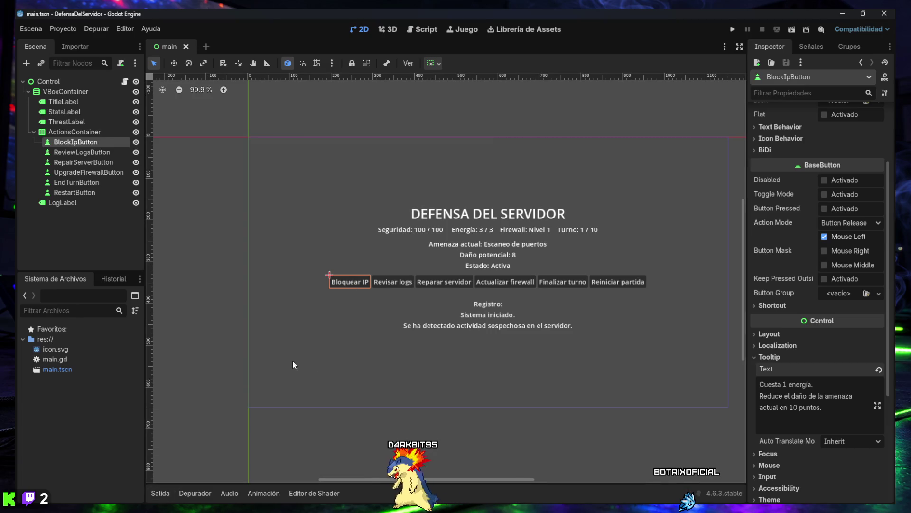
{"action": "left_click", "coordinate": [315, 313]}
{"action": "left_click", "coordinate": [339, 287]}
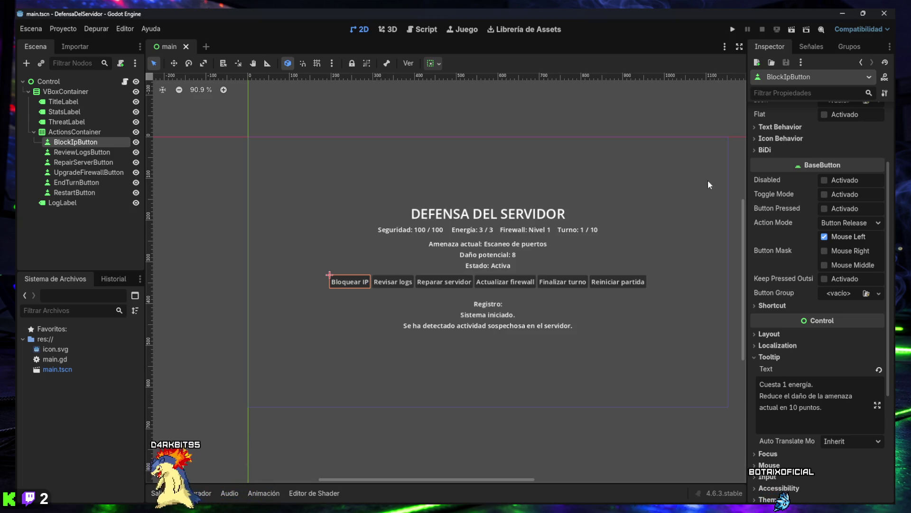
{"action": "left_click", "coordinate": [733, 30]}
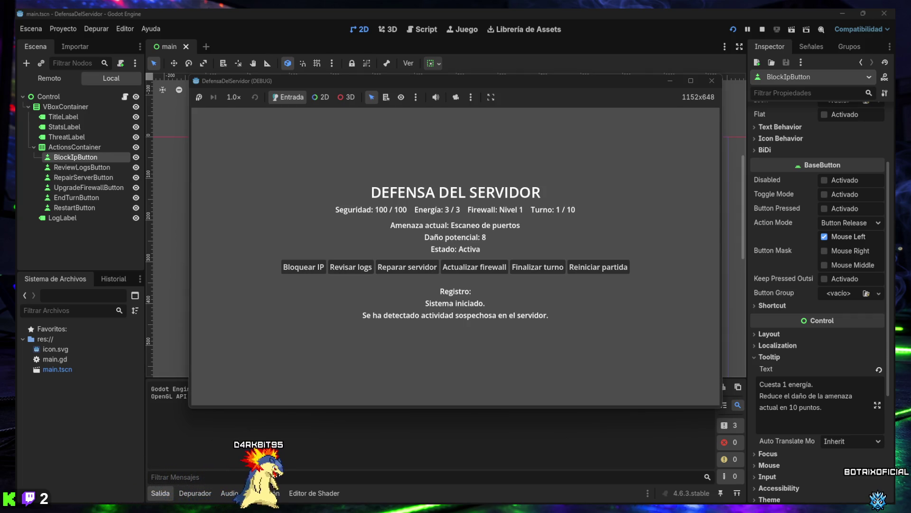
{"action": "left_click", "coordinate": [712, 81]}
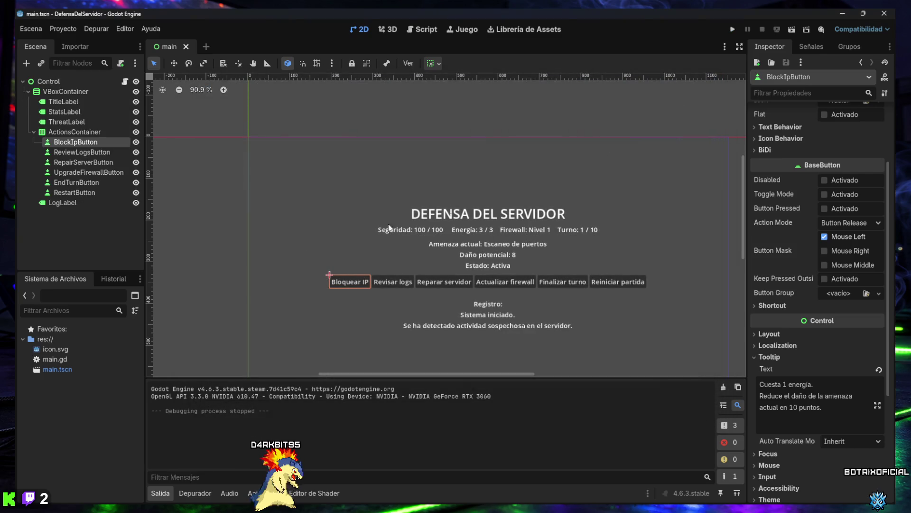
Paste the Revisar logs button's tooltip description into its Tooltip Text.
{"action": "left_click", "coordinate": [72, 152]}
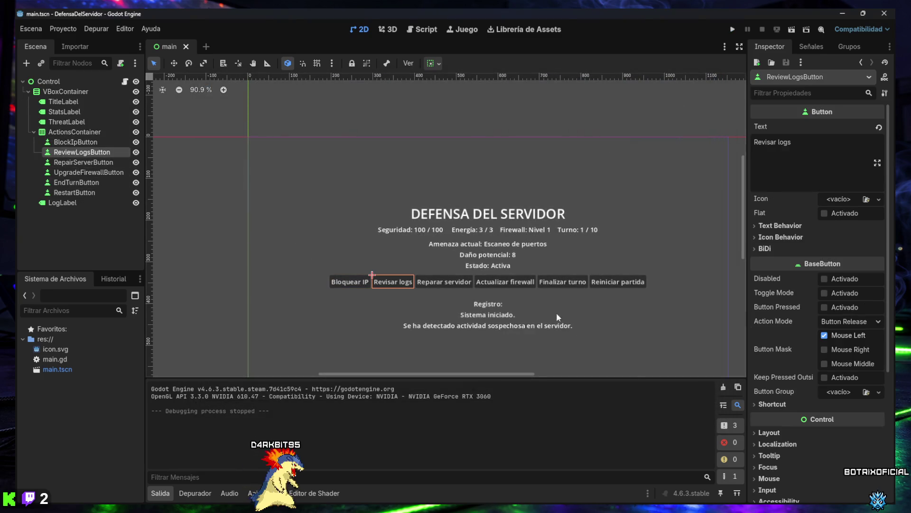
{"action": "left_click", "coordinate": [760, 457]}
{"action": "scroll", "coordinate": [797, 378], "scroll_direction": "down", "scroll_amount": 2}
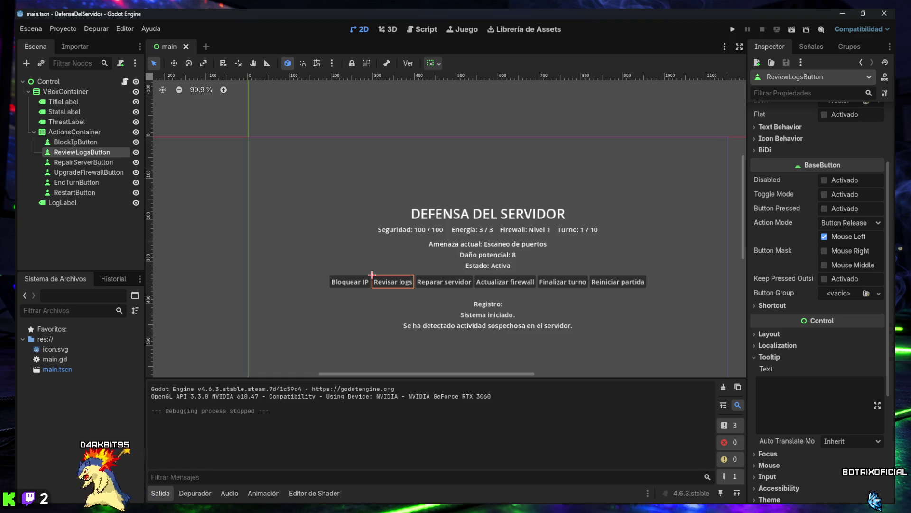
{"action": "left_click", "coordinate": [796, 405]}
{"action": "type", "text": "Cuesta 1 energía. Reduce el daño de la amenaza actual en 5 puntos."}
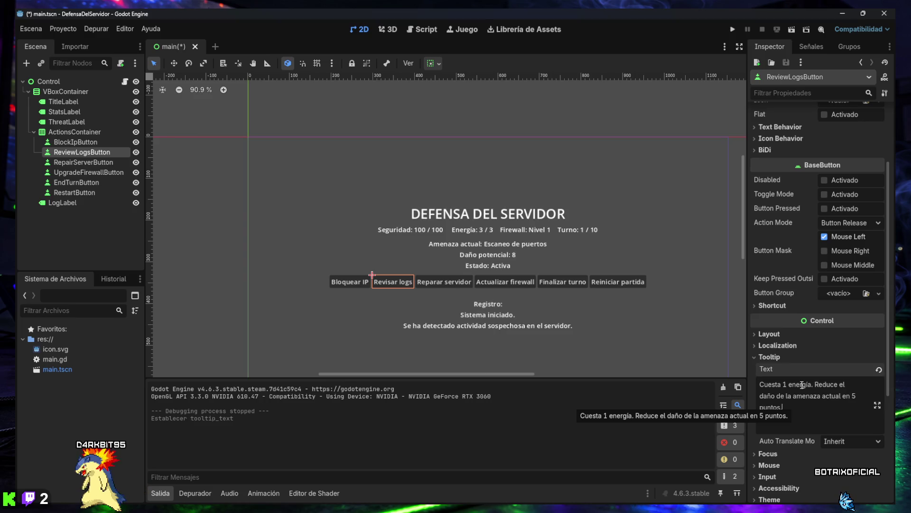
Replace Bloquear IP's existing tooltip with the single-line description.
{"action": "left_click", "coordinate": [160, 493]}
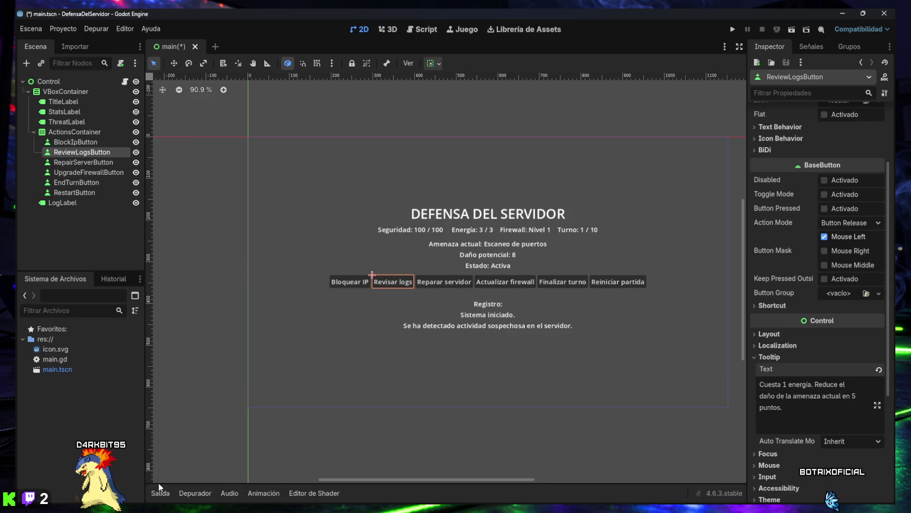
{"action": "left_click", "coordinate": [71, 141]}
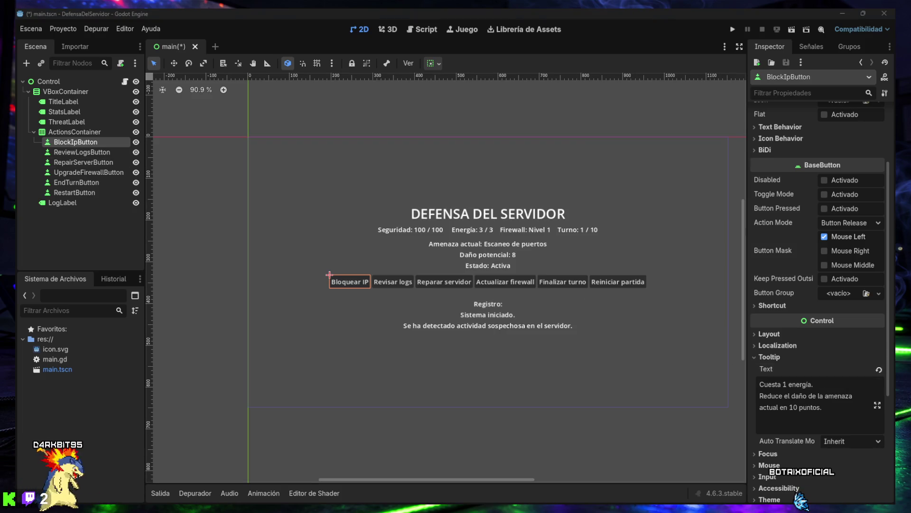
{"action": "left_click_drag", "start_coordinate": [835, 412], "coordinate": [718, 352]}
{"action": "type", "text": "Cuesta 1 energía. Reduce el daño de la amenaza actual en 10 puntos."}
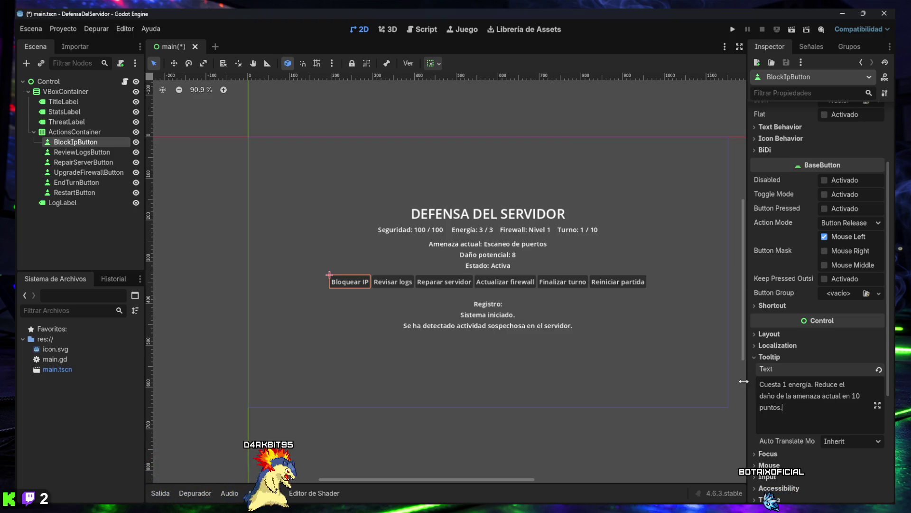
Give Reparar servidor the tooltip 'Cuesta 2 energía. Recupera 15 puntos de seguridad del servidor. No puede superar la seguridad máxima.'.
{"action": "left_click", "coordinate": [82, 164]}
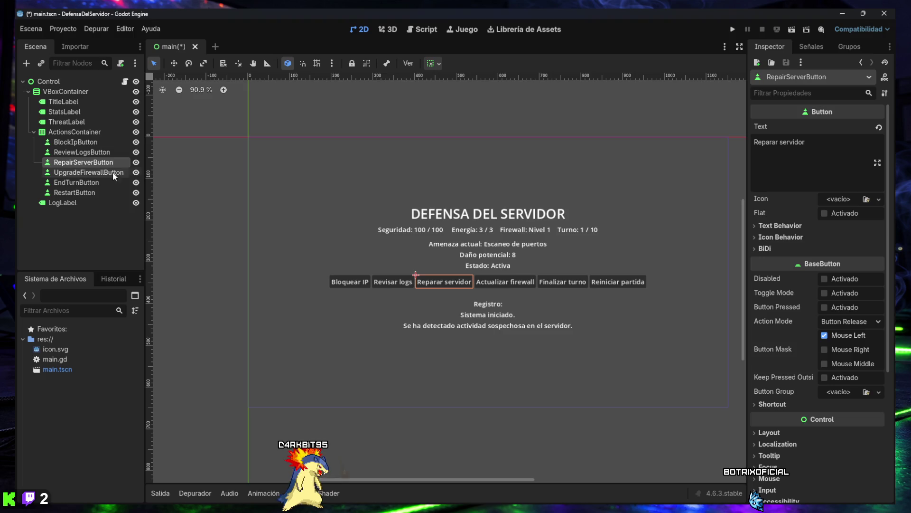
{"action": "scroll", "coordinate": [785, 418], "scroll_direction": "down", "scroll_amount": 5}
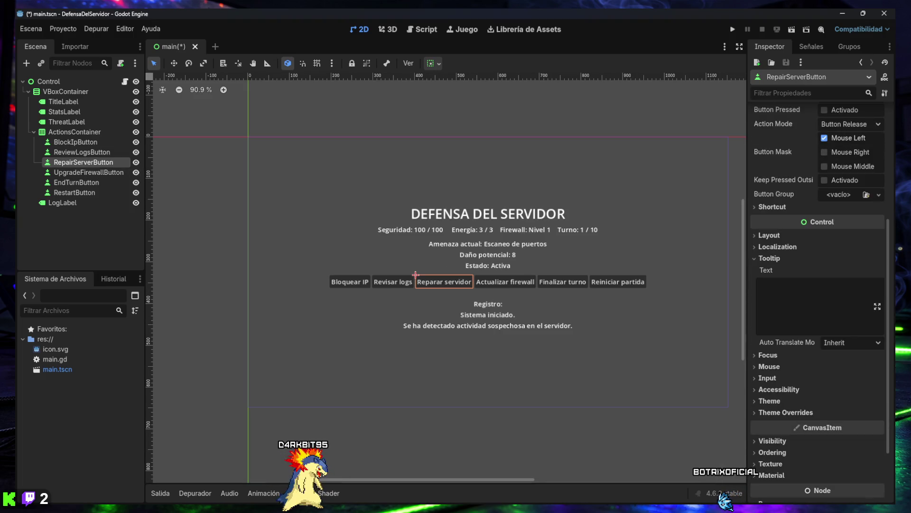
{"action": "left_click", "coordinate": [782, 316]}
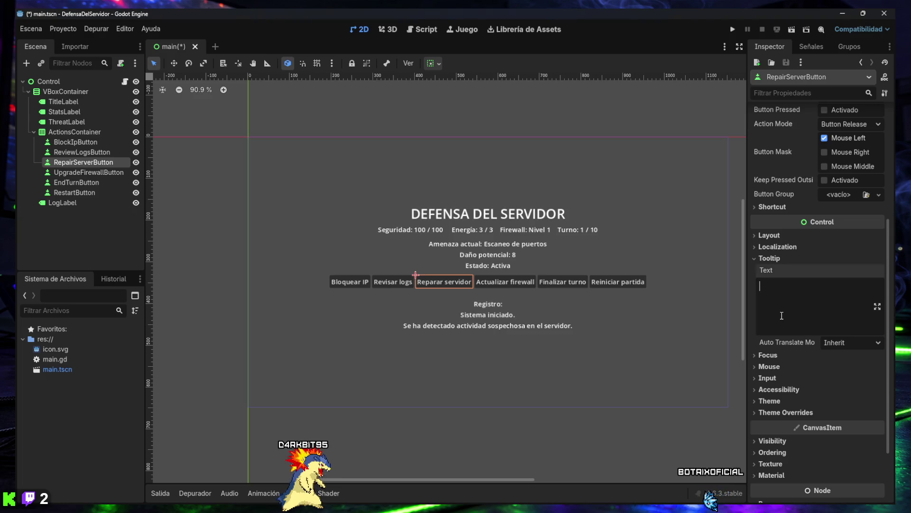
{"action": "type", "text": "Cuesta 2 energía. Recupera 15 puntos de seguridad del servidor. No puede superar la seguridad máxima."}
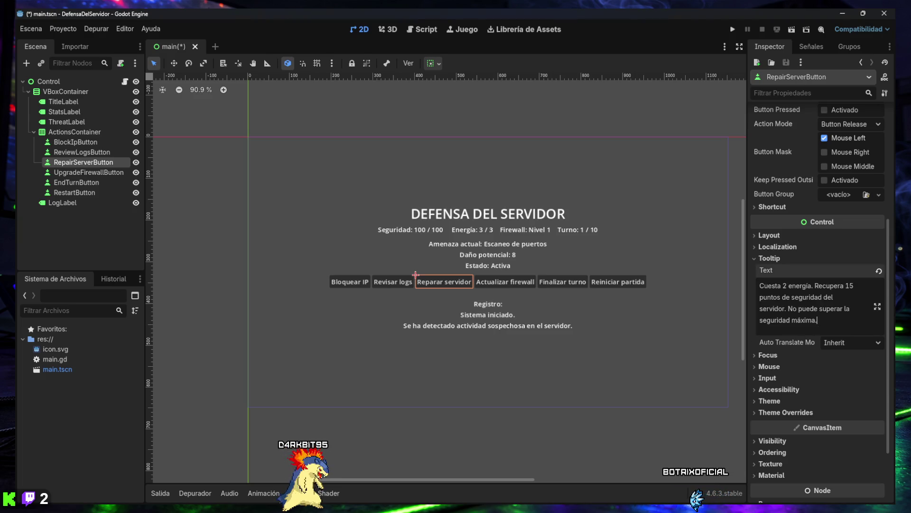
{"action": "left_click", "coordinate": [76, 173]}
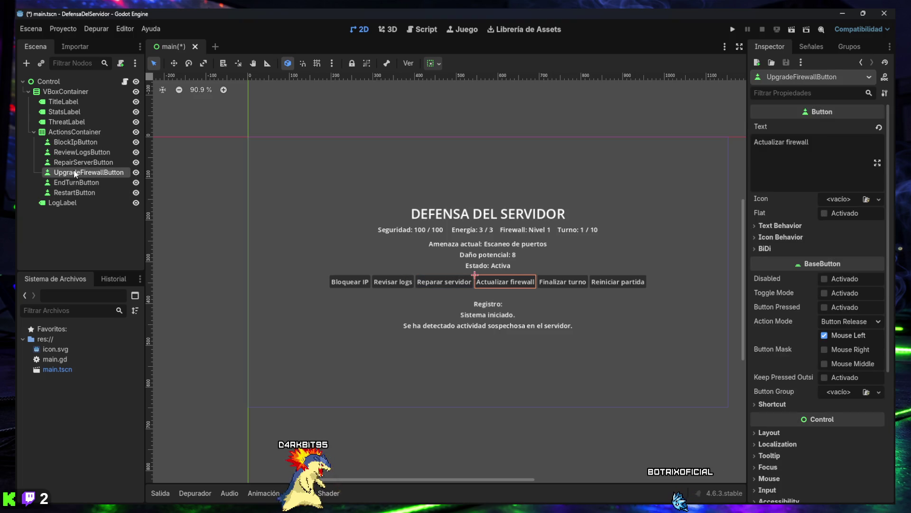
Paste the firewall-upgrade and end-turn tooltip descriptions into Actualizar firewall and Finalizar turno.
{"action": "left_click", "coordinate": [769, 456]}
{"action": "scroll", "coordinate": [769, 456], "scroll_direction": "down", "scroll_amount": 5}
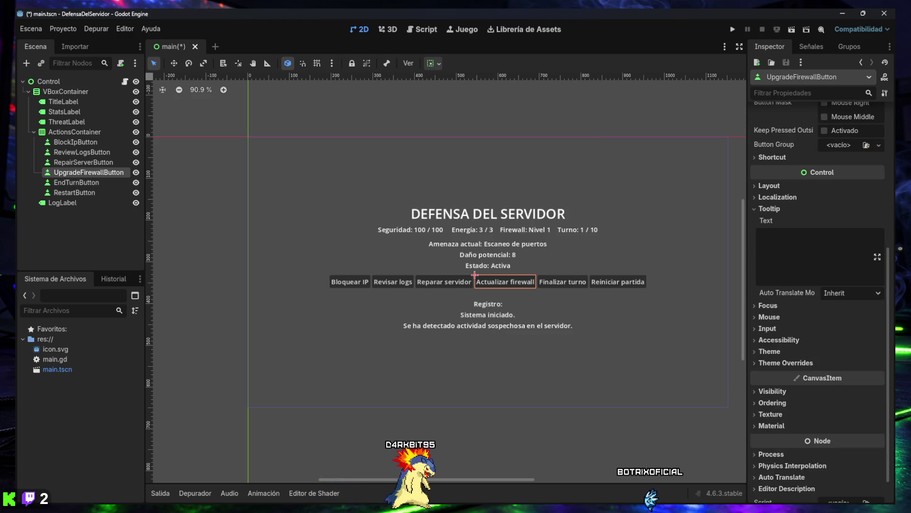
{"action": "left_click", "coordinate": [811, 264]}
{"action": "type", "text": "Cuesta 2 energía. Aumenta el firewall en 1 nivel. Cada nivel reduce el daño recibido al finalizar turno."}
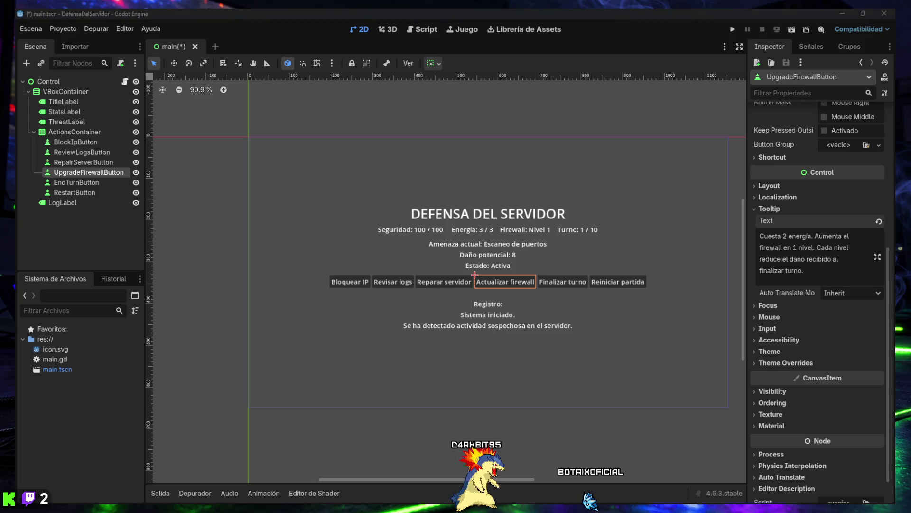
{"action": "left_click", "coordinate": [563, 282]}
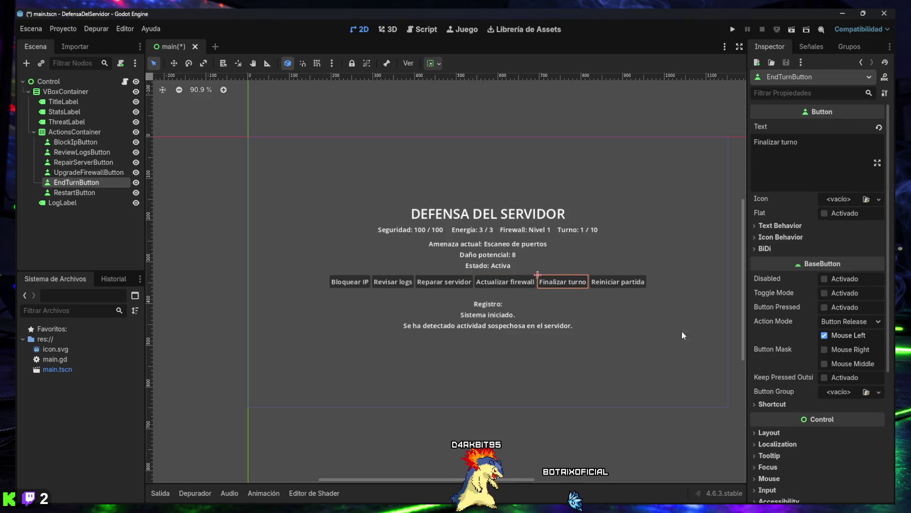
{"action": "left_click", "coordinate": [769, 455]}
{"action": "left_click", "coordinate": [807, 489]}
{"action": "key", "text": "ctrl+v"}
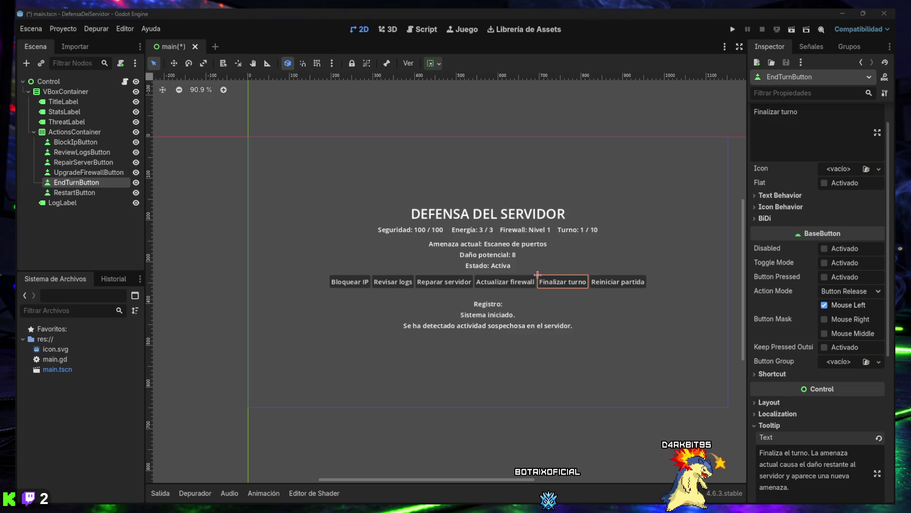
Check Reiniciar partida's existing tooltip, save the scene, and run the game.
{"action": "left_click", "coordinate": [81, 193]}
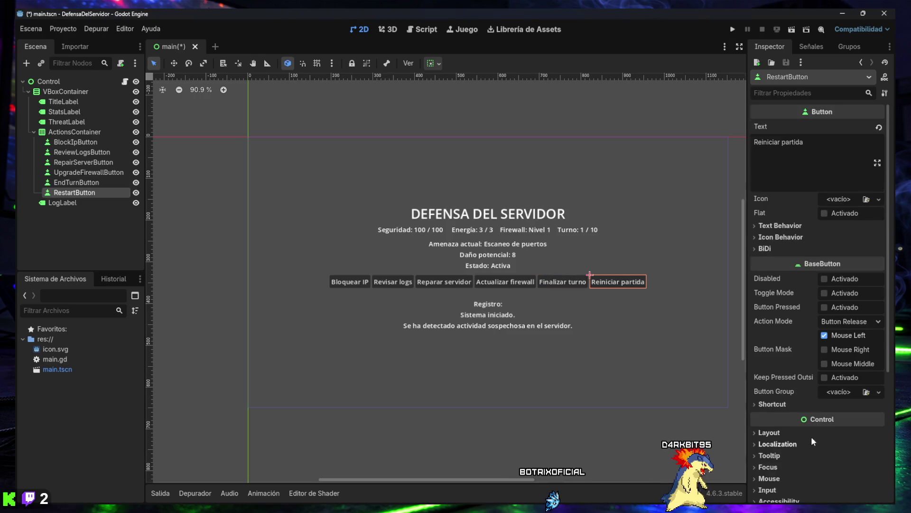
{"action": "left_click", "coordinate": [769, 455]}
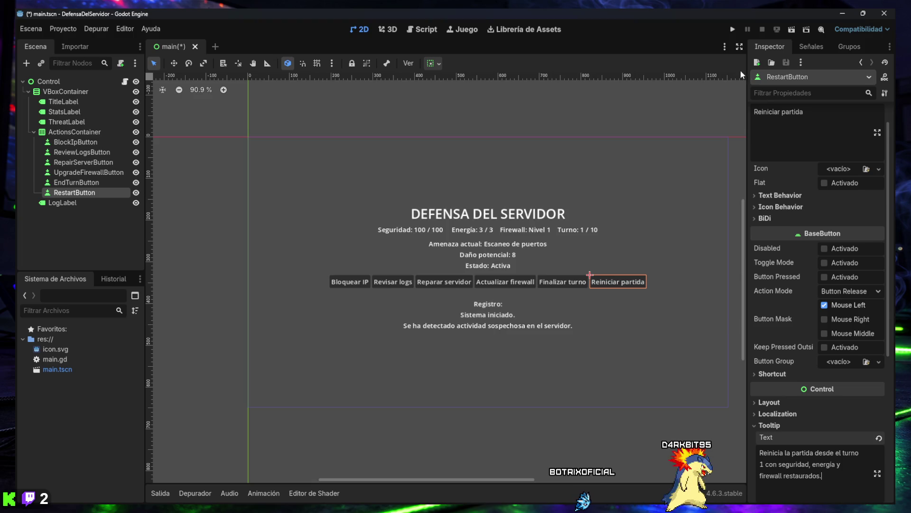
{"action": "key", "text": "ctrl+s"}
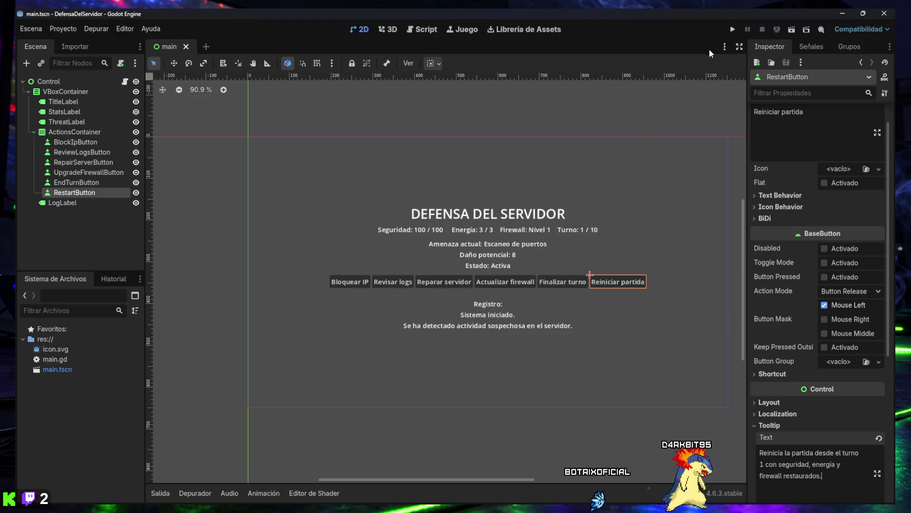
{"action": "left_click", "coordinate": [733, 30]}
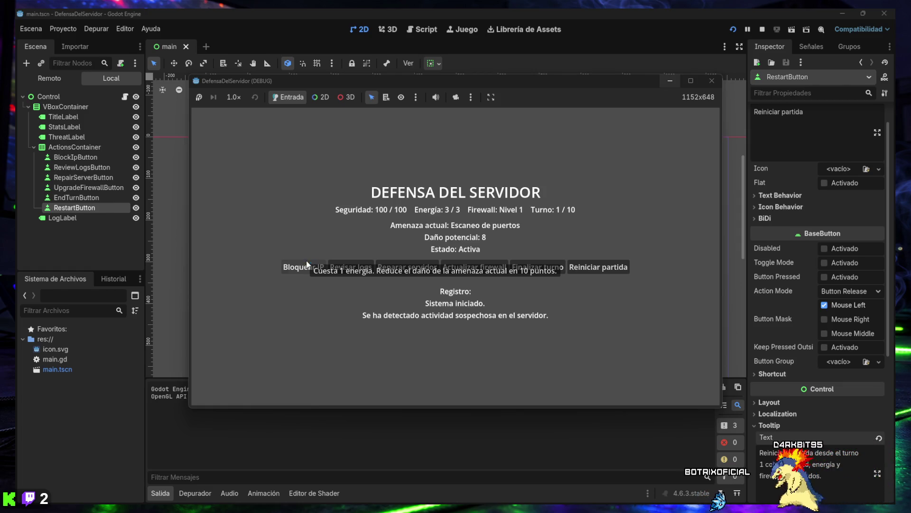
Take a screenshot of the running game window showing the Bloquear IP tooltip.
{"action": "key", "text": "super+shift+s"}
{"action": "mouse_move", "coordinate": [15, 8]}
{"action": "left_mouse_down"}
{"action": "mouse_move", "coordinate": [698, 414]}
{"action": "mouse_move", "coordinate": [892, 504]}
{"action": "left_mouse_up"}
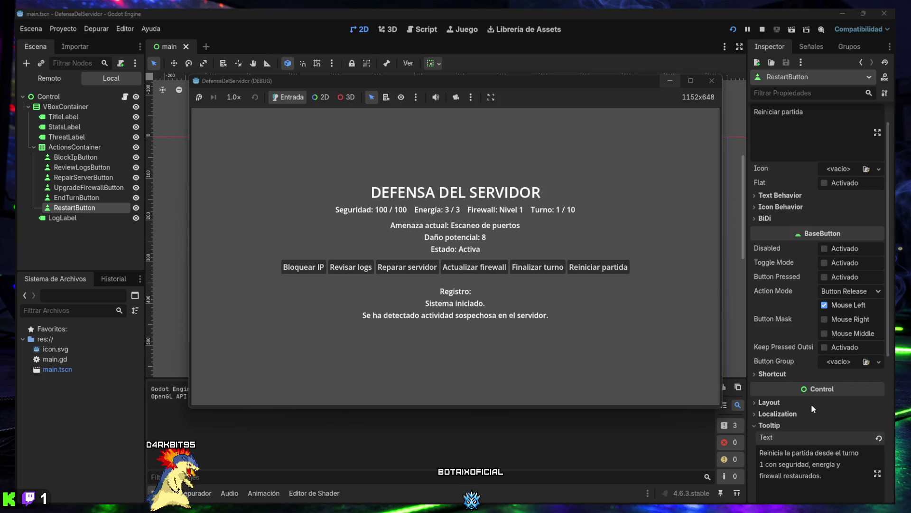
{"action": "scroll", "coordinate": [814, 409], "scroll_direction": "down", "scroll_amount": 2}
Leave the restart button's tooltip Auto Translate Mode set to Inherit.
{"action": "scroll", "coordinate": [824, 387], "scroll_direction": "down", "scroll_amount": 2}
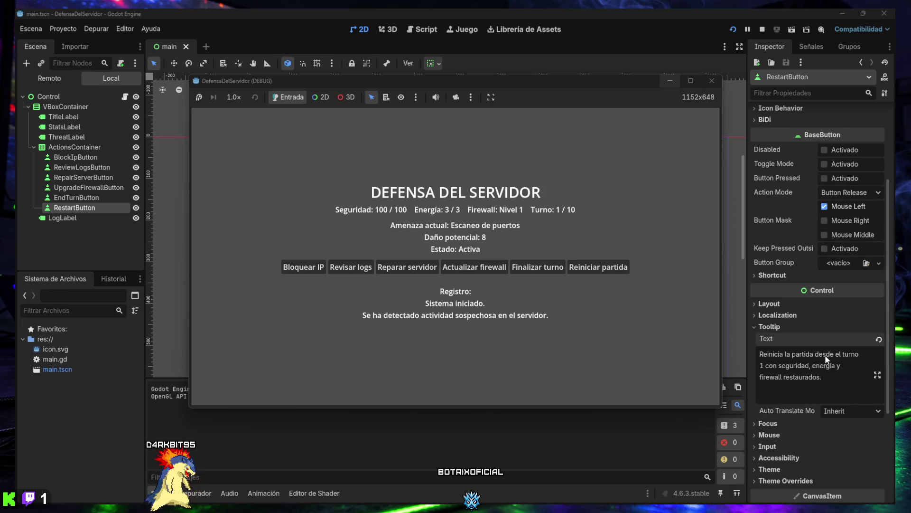
{"action": "left_click", "coordinate": [878, 411]}
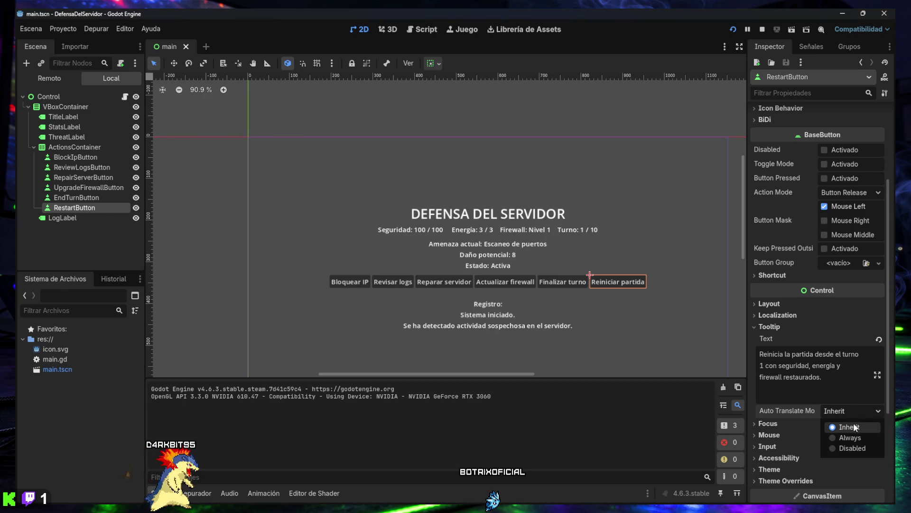
{"action": "left_click", "coordinate": [859, 410]}
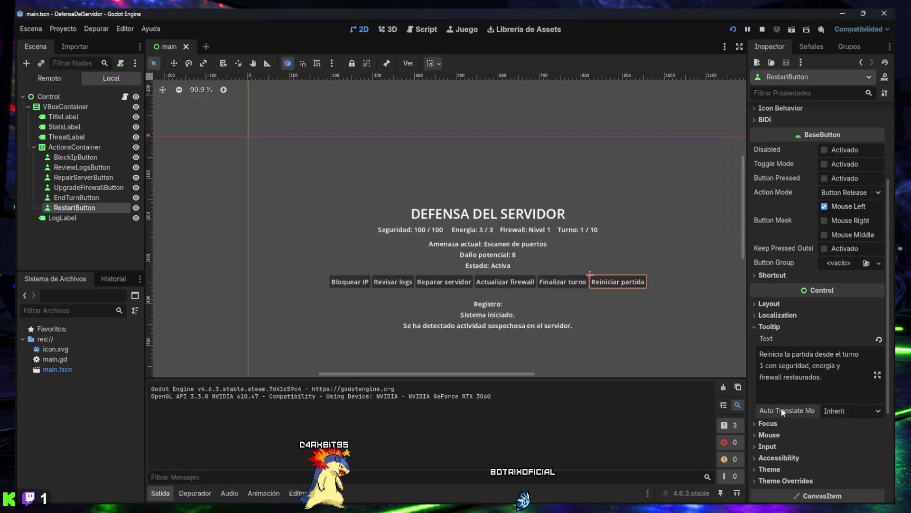
{"action": "mouse_move", "coordinate": [778, 411]}
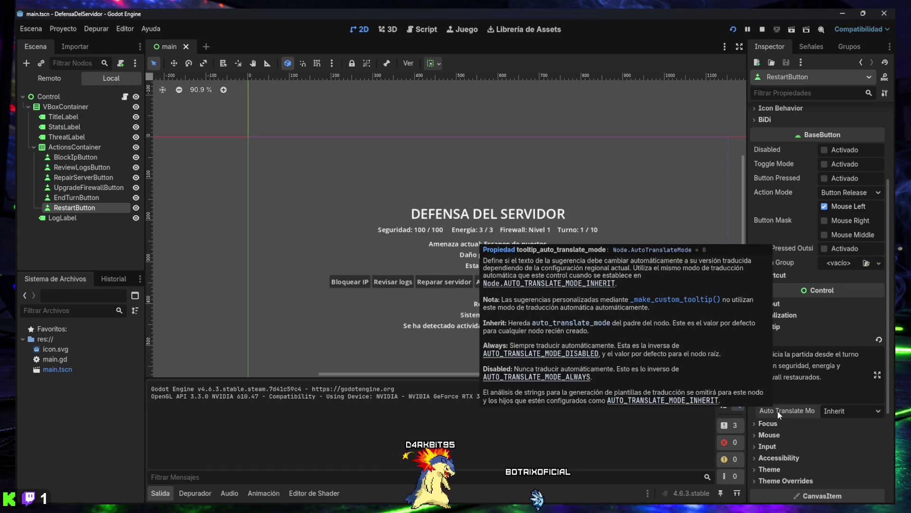
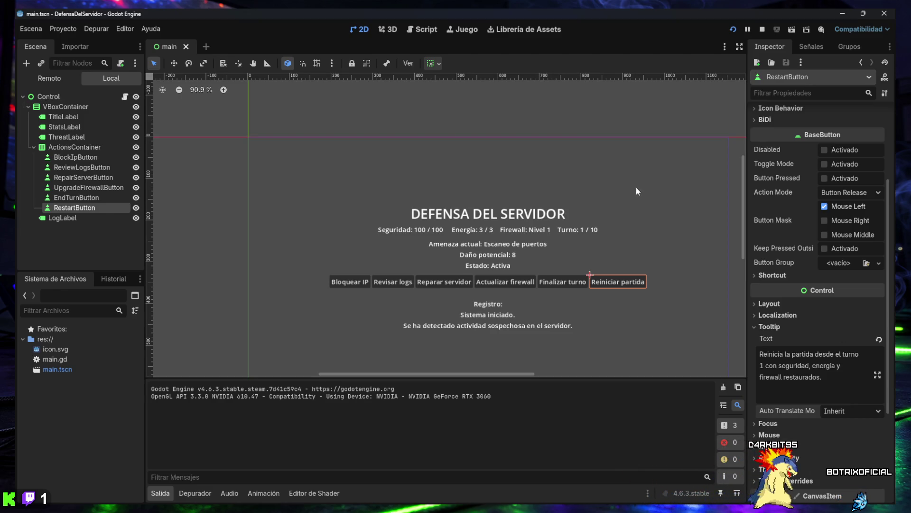
Close the running game, review RestartButton's Focus properties such as Next, and hide the Output panel.
{"action": "mouse_move", "coordinate": [539, 493]}
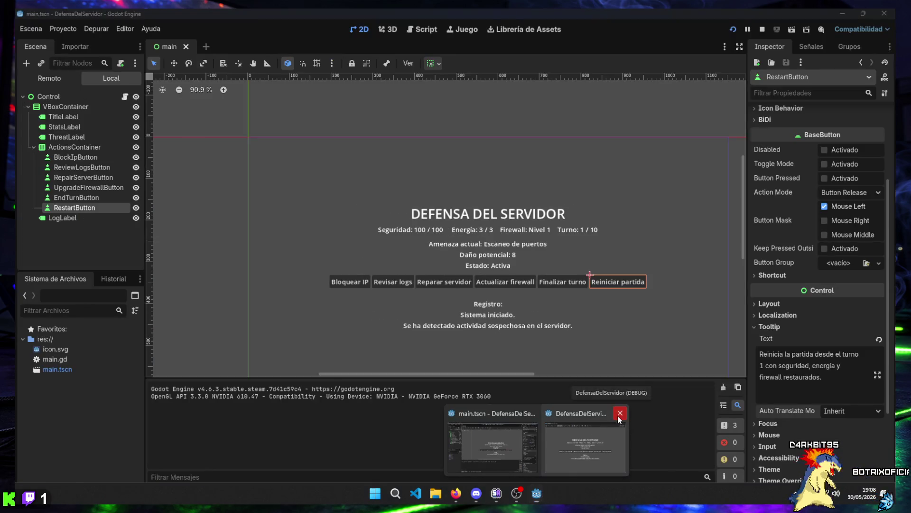
{"action": "left_click", "coordinate": [617, 414]}
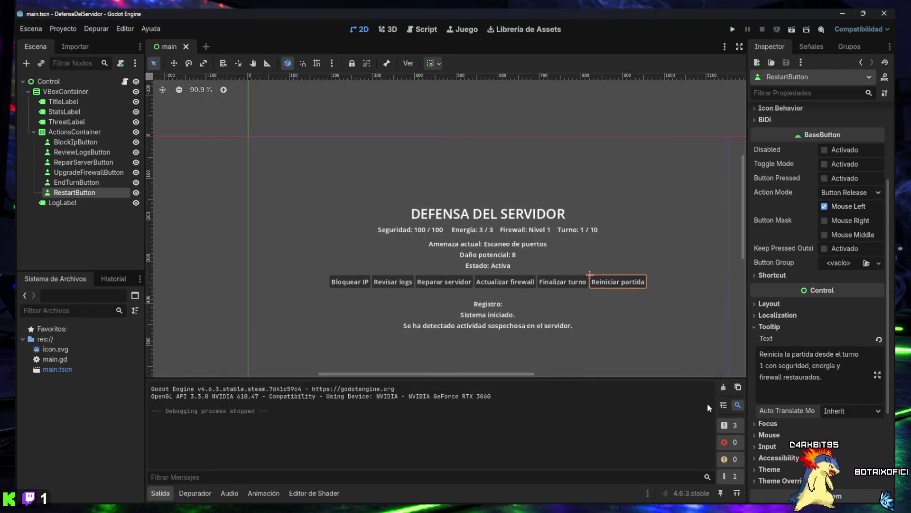
{"action": "left_click", "coordinate": [769, 423]}
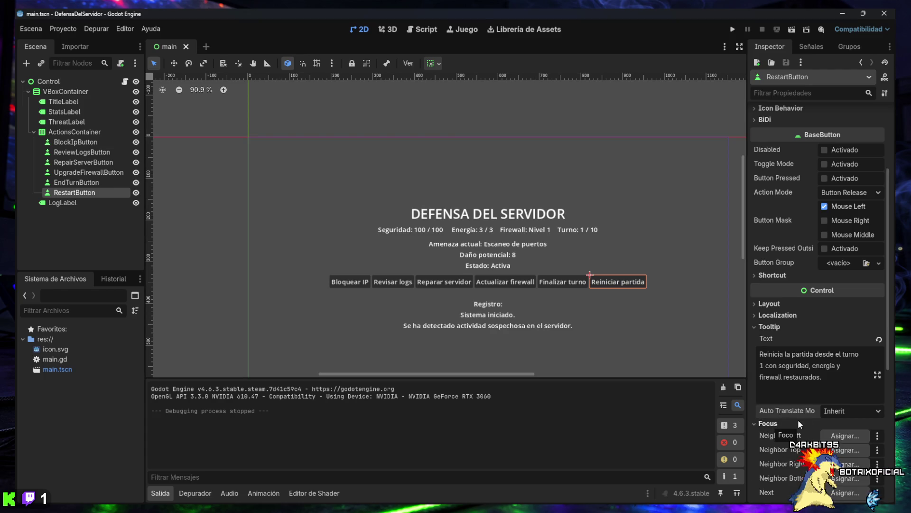
{"action": "scroll", "coordinate": [784, 435], "scroll_direction": "down", "scroll_amount": 1}
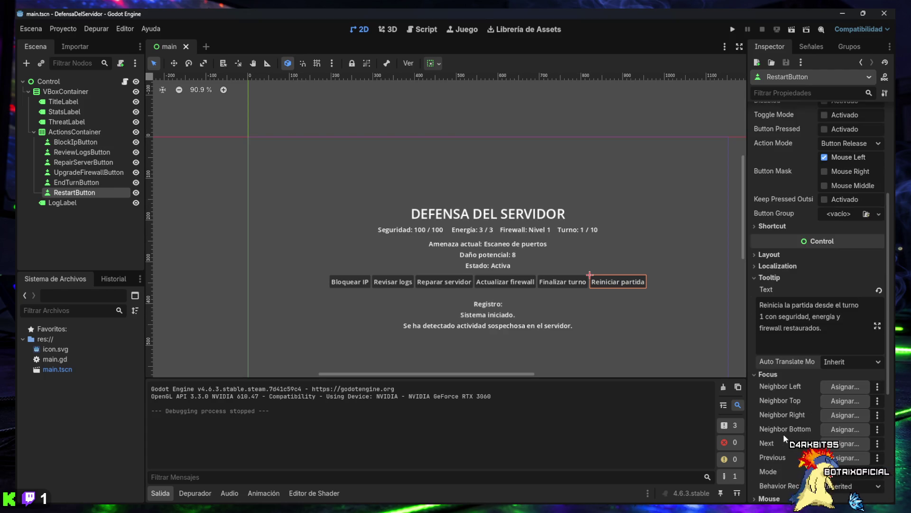
{"action": "scroll", "coordinate": [783, 433], "scroll_direction": "down", "scroll_amount": 1}
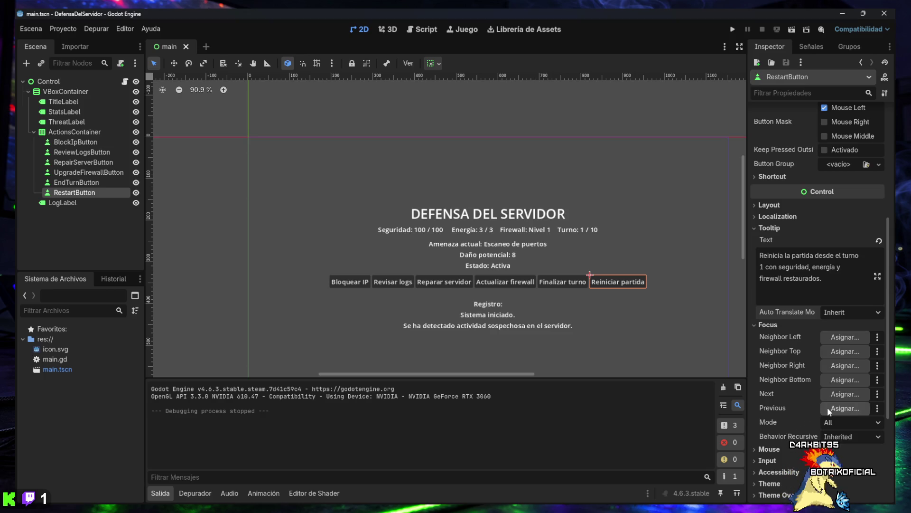
{"action": "mouse_move", "coordinate": [770, 394]}
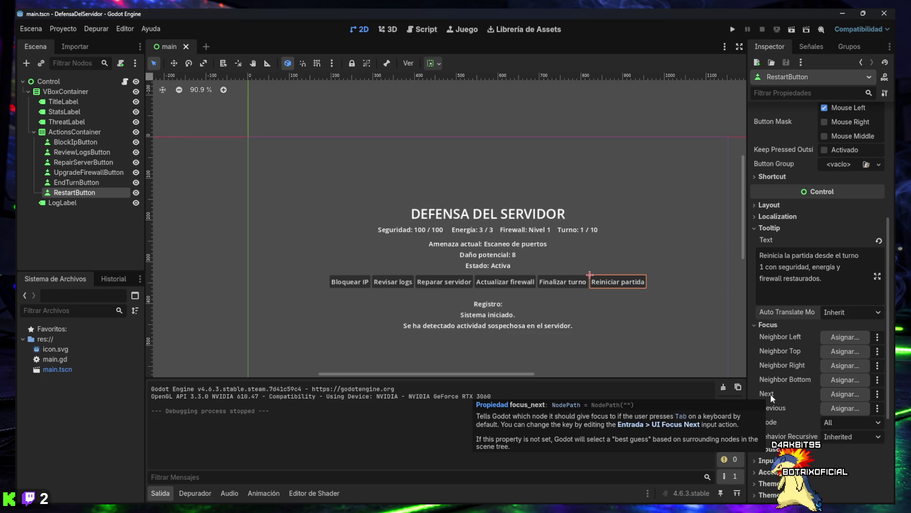
{"action": "left_click", "coordinate": [160, 493]}
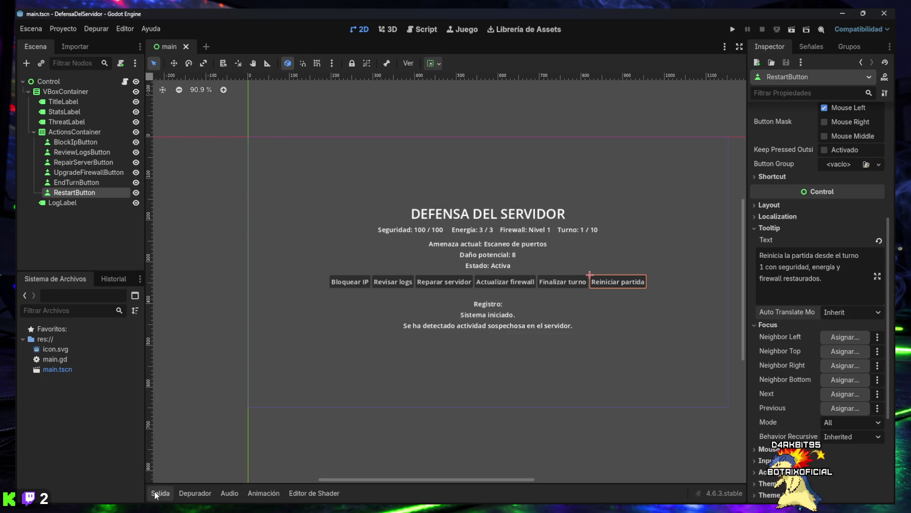
Stay in the editor and launch the DefensaDelServidor game scene.
{"action": "key", "text": "alt+Tab"}
{"action": "key", "text": "Escape"}
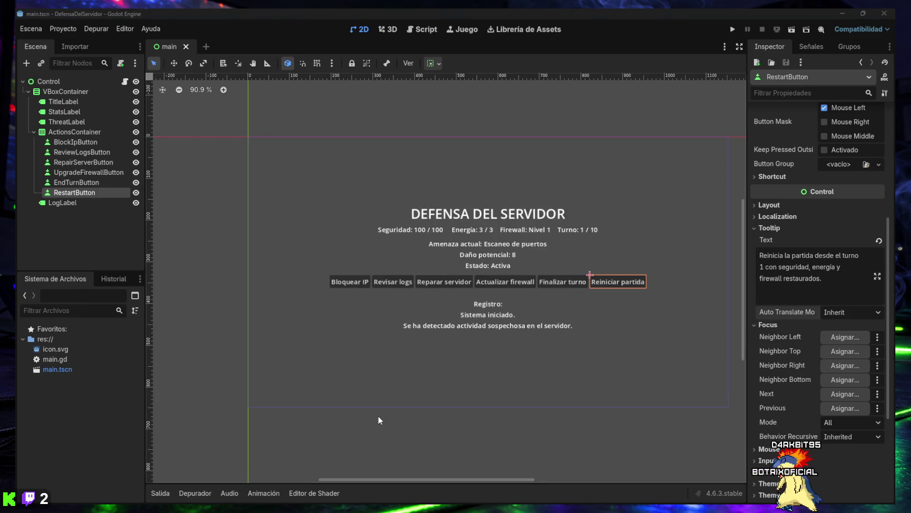
{"action": "left_click", "coordinate": [733, 29]}
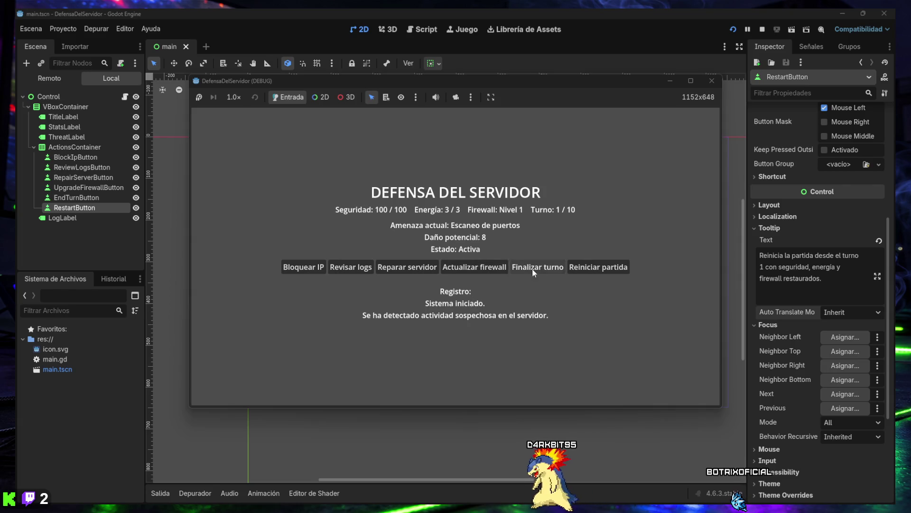
Press Reiniciar partida eight times to confirm the match restarts, then close the game.
{"action": "left_click", "coordinate": [580, 269]}
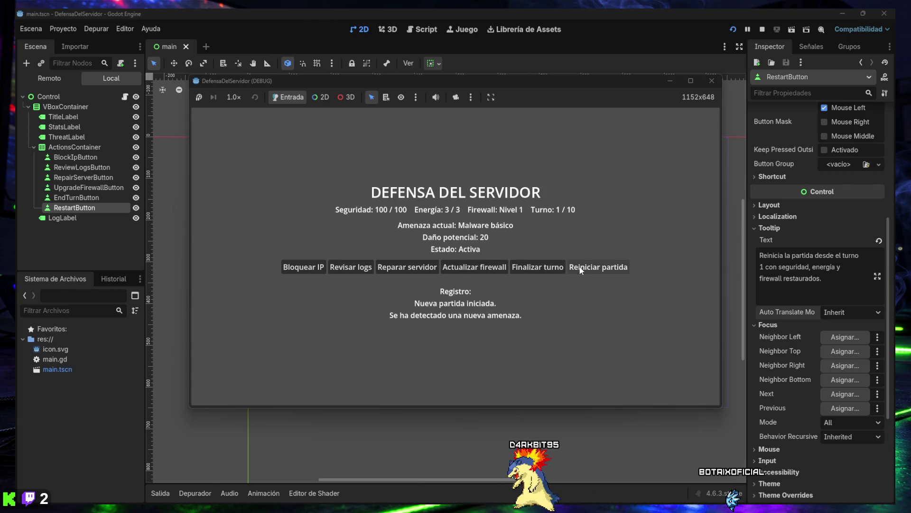
{"action": "left_click", "coordinate": [604, 270]}
{"action": "left_click", "coordinate": [605, 269]}
{"action": "left_click", "coordinate": [604, 270]}
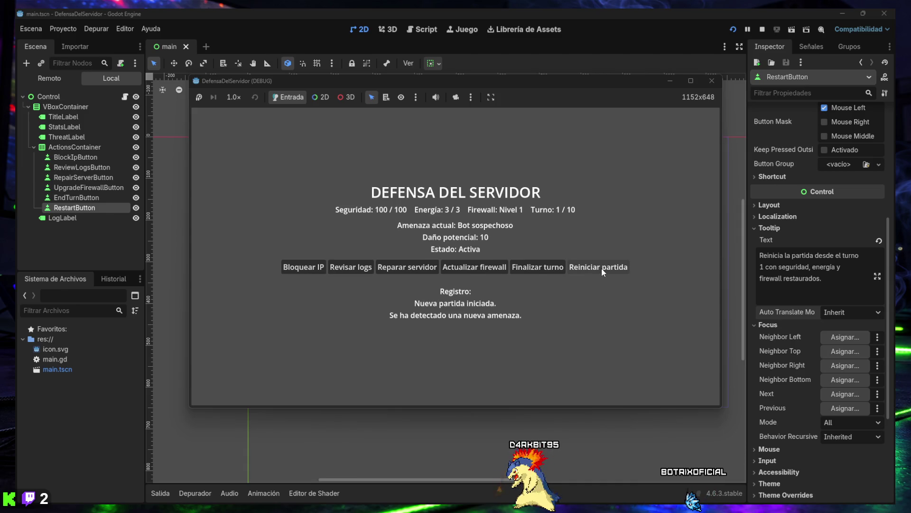
{"action": "left_click", "coordinate": [576, 269]}
{"action": "left_click", "coordinate": [574, 270]}
{"action": "left_click", "coordinate": [575, 269]}
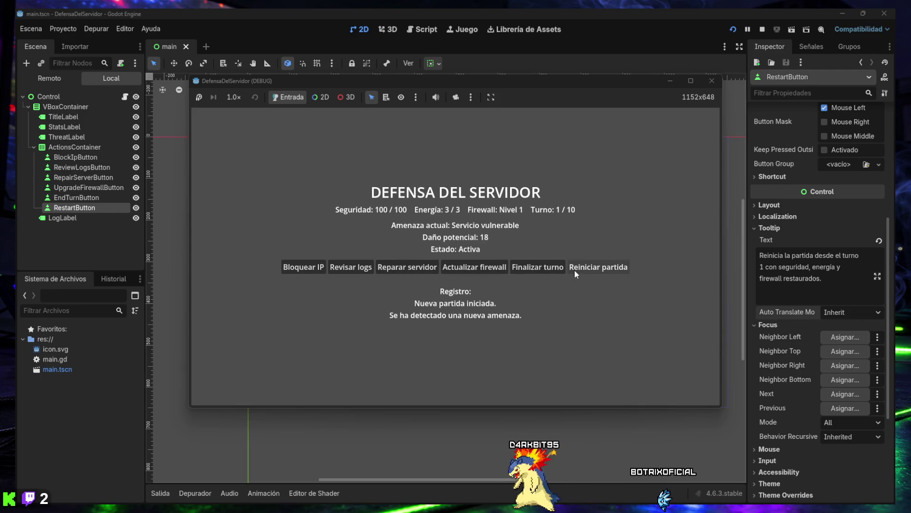
{"action": "left_click", "coordinate": [575, 270]}
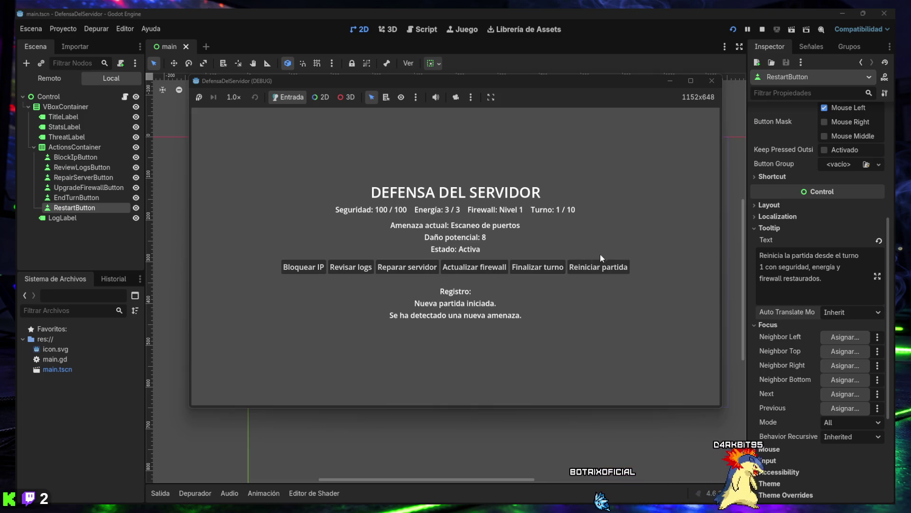
{"action": "left_click", "coordinate": [761, 255]}
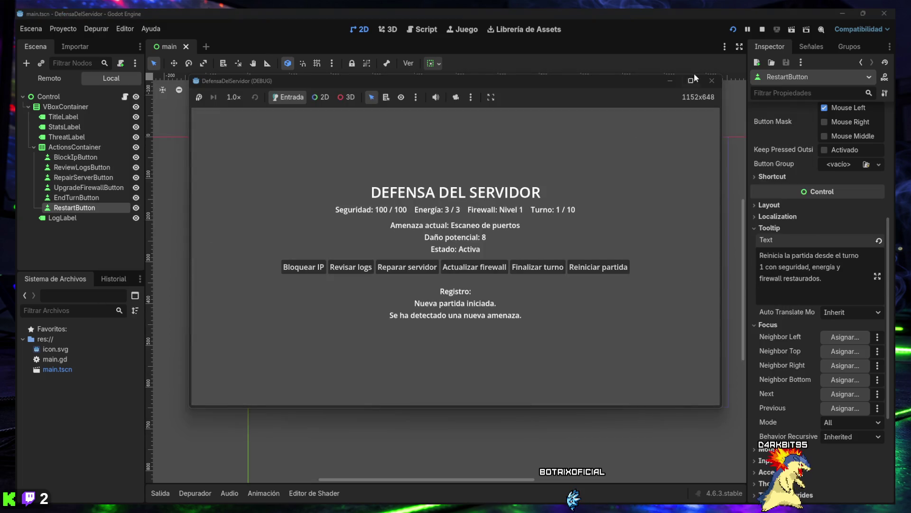
{"action": "left_click", "coordinate": [705, 82]}
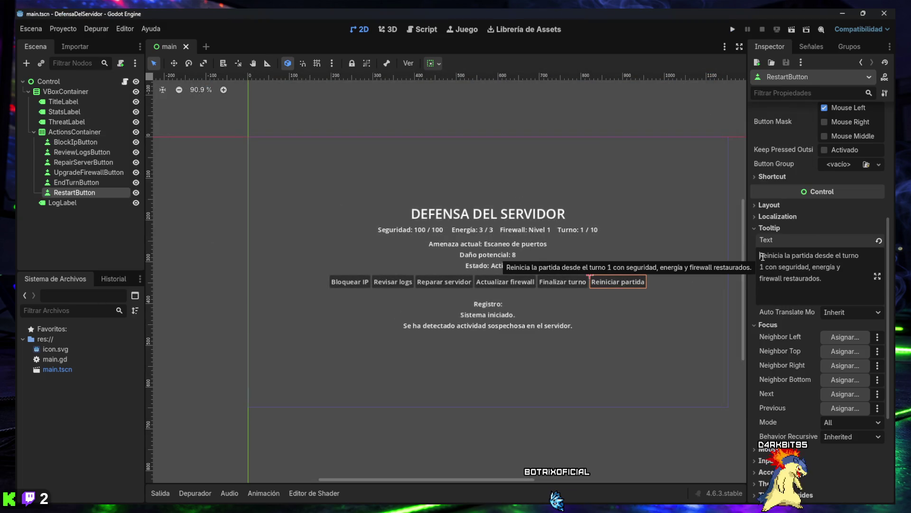
Insert a leading blank line in RestartButton's tooltip text, save, and relaunch the game.
{"action": "key", "text": "Return"}
{"action": "key", "text": "ctrl+s"}
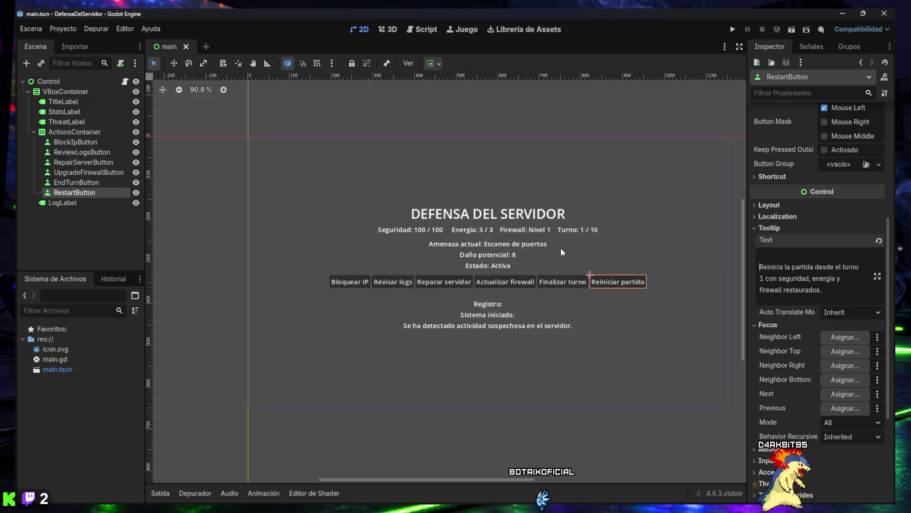
{"action": "left_click", "coordinate": [732, 29]}
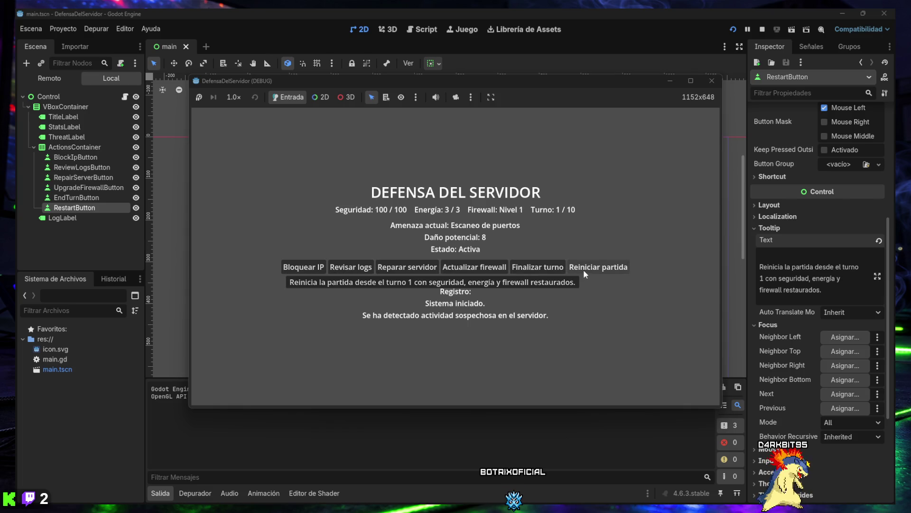
Delete the tooltip's leading blank line, save the scene, and close the game.
{"action": "left_click", "coordinate": [769, 259]}
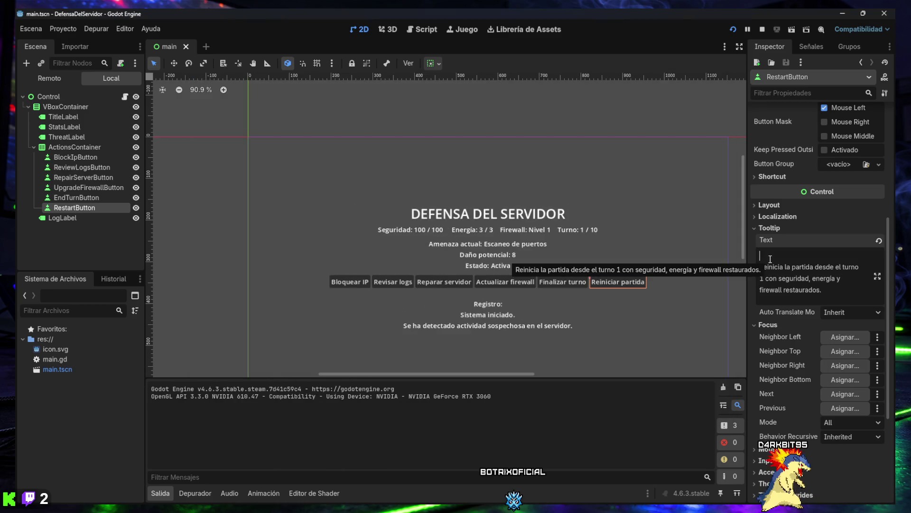
{"action": "key", "text": "Delete"}
{"action": "key", "text": "ctrl+s"}
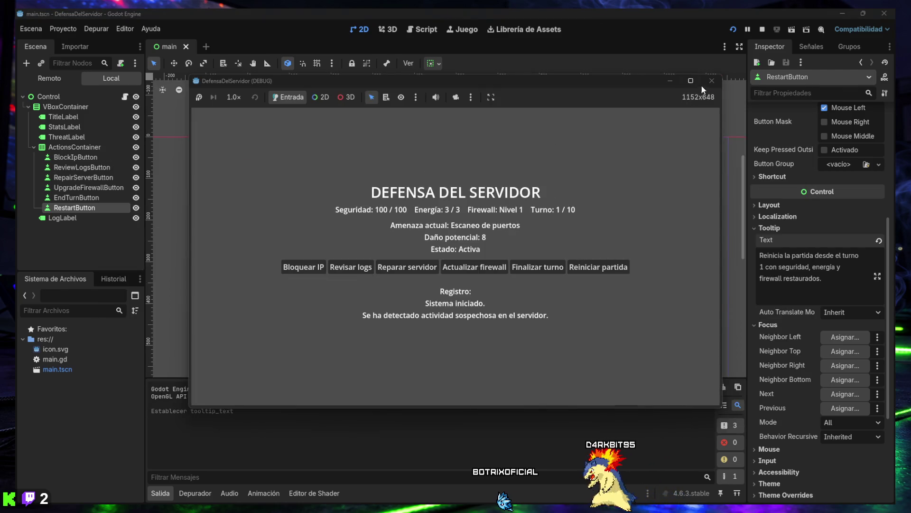
{"action": "left_click", "coordinate": [707, 84]}
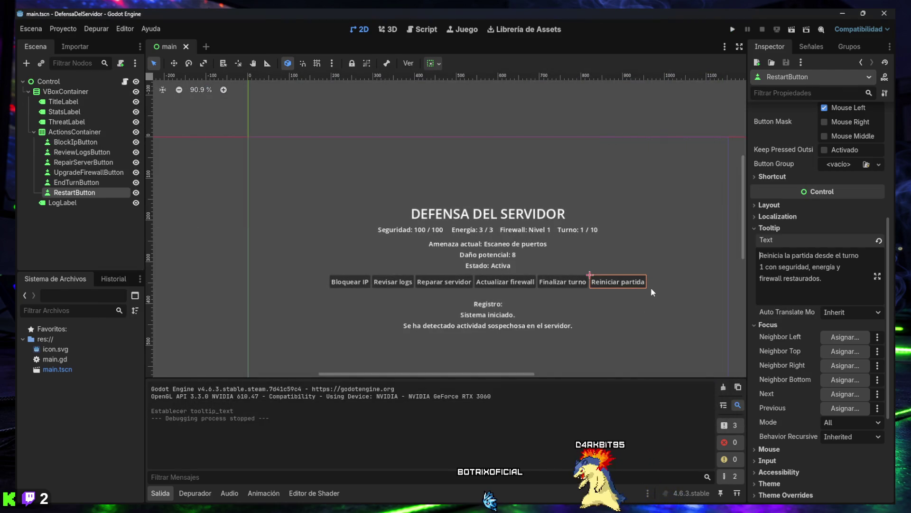